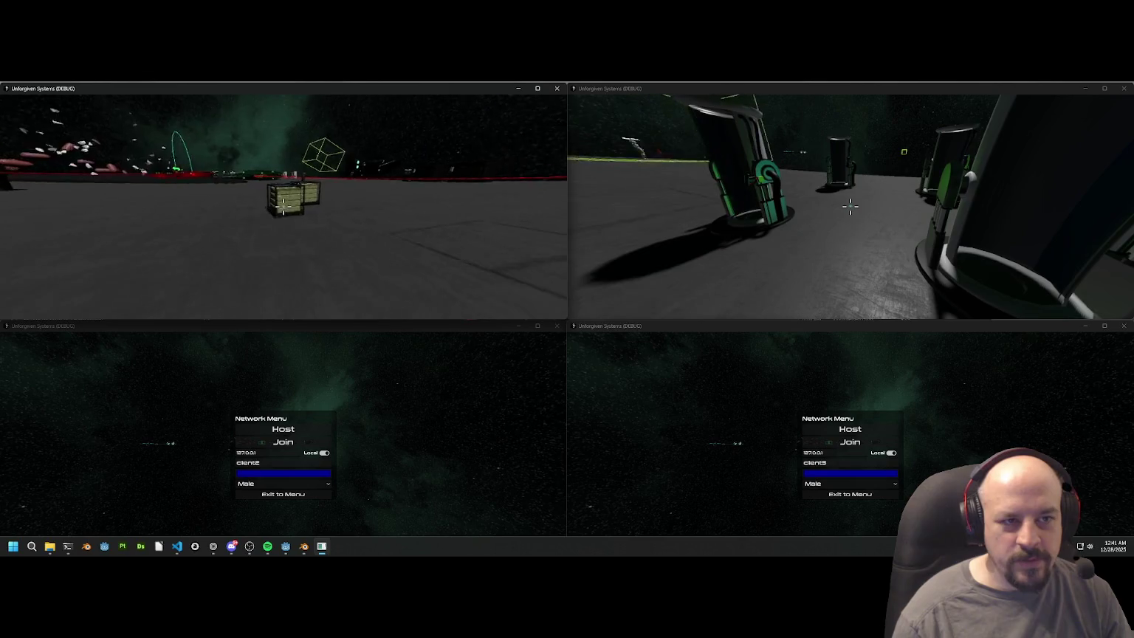
Step: Grab and release several crates with the pickup beam, leaving them in new spots on the floor
left_click(284, 206)
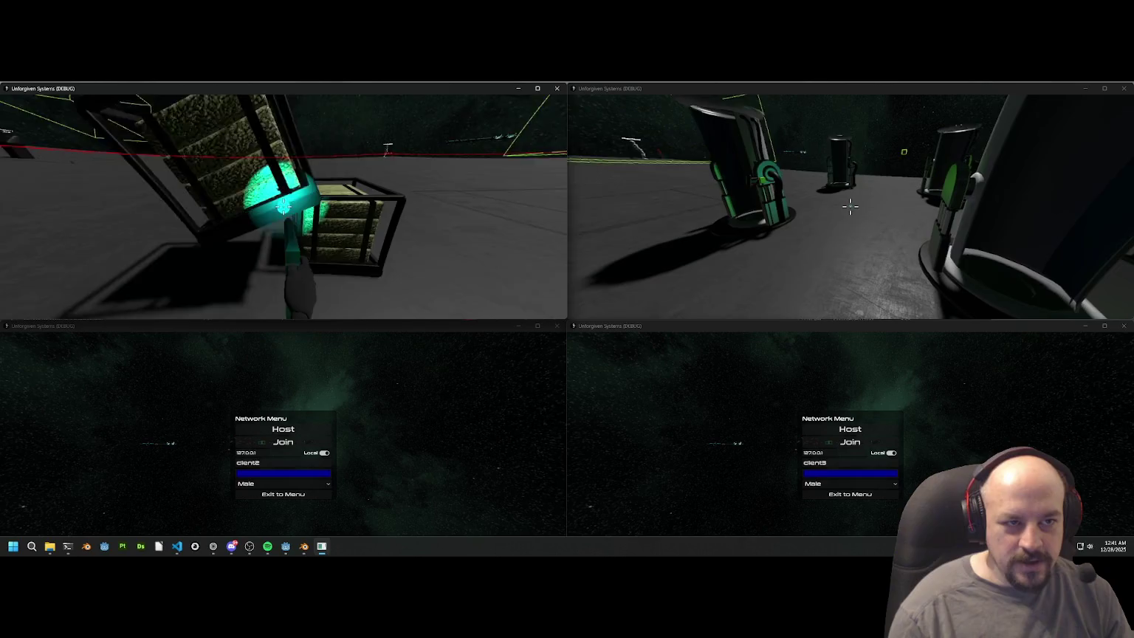
left_click(283, 206)
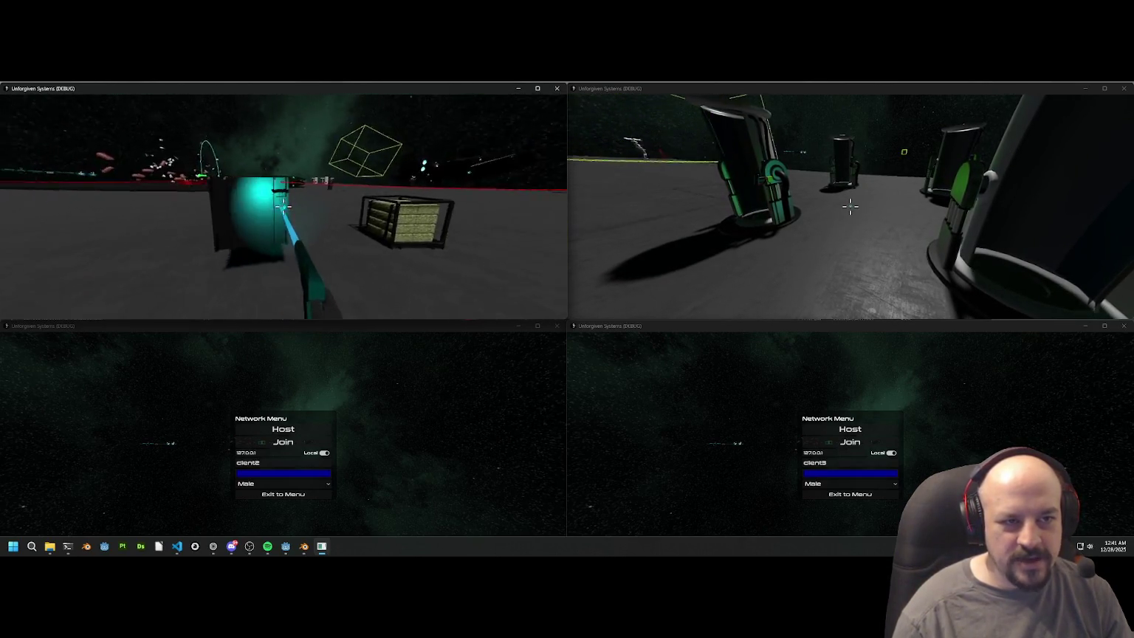
left_click(284, 206)
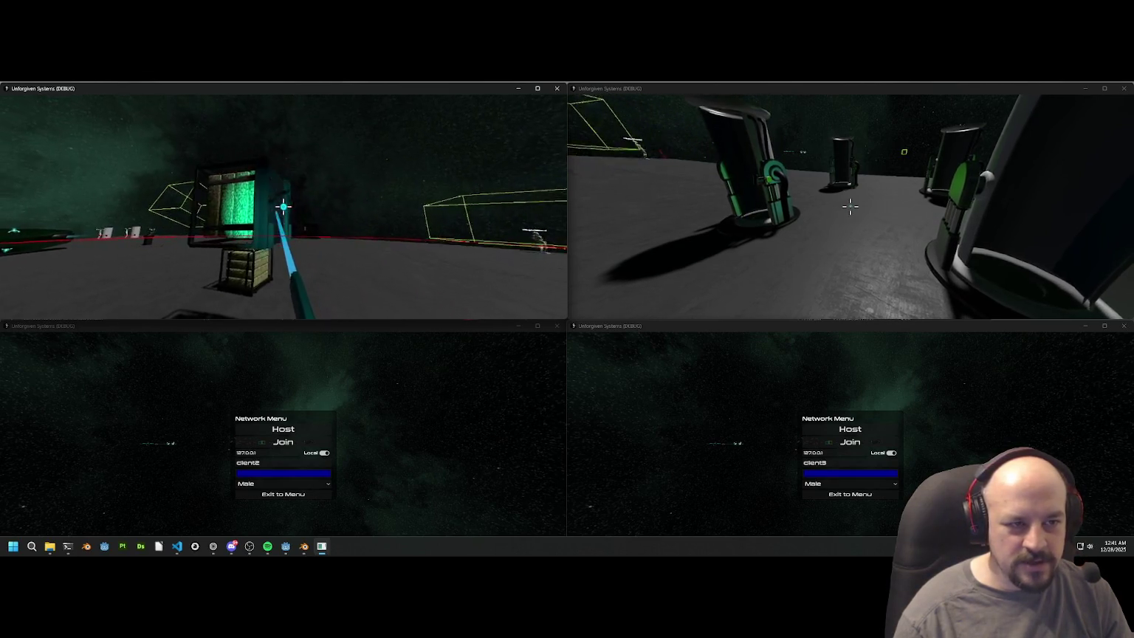
left_click(284, 206)
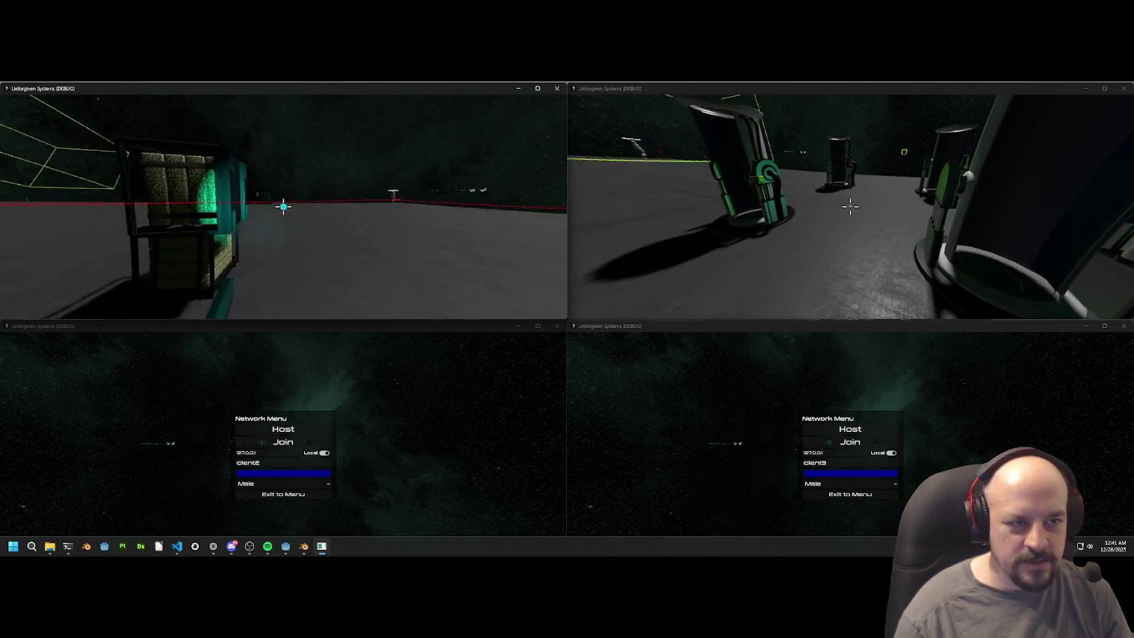
left_click(284, 206)
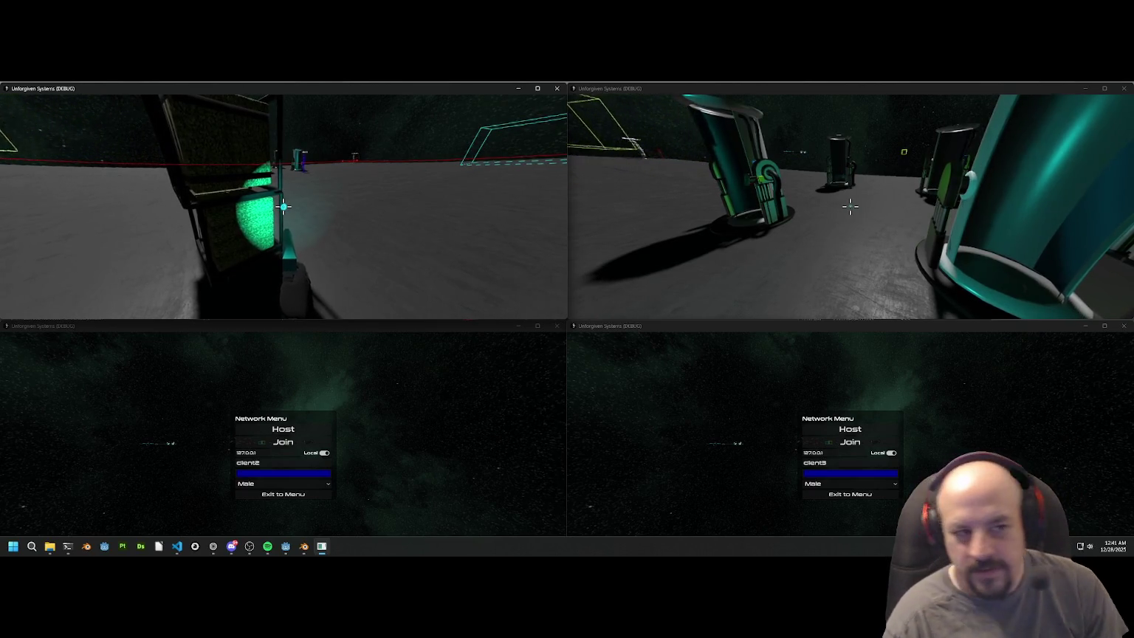
left_click(284, 207)
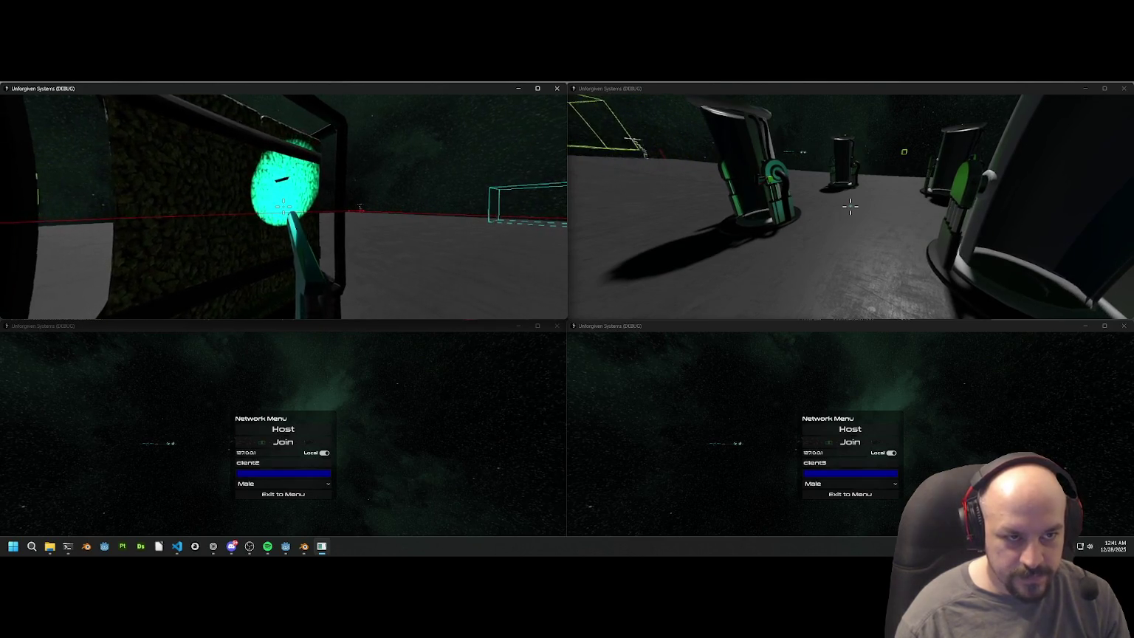
left_click(283, 207)
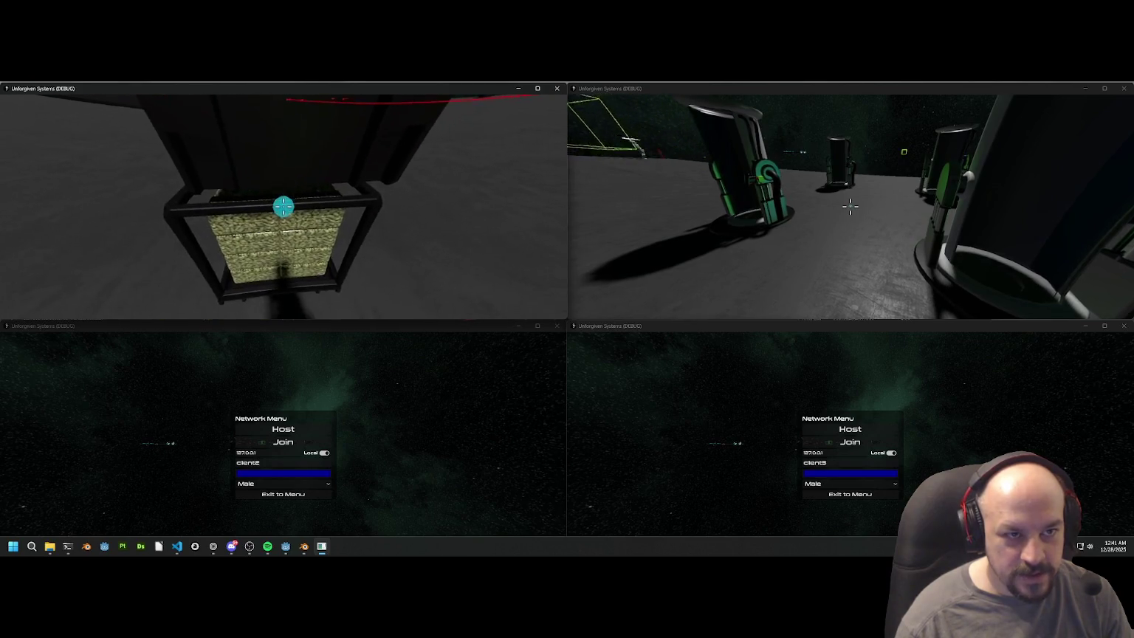
Step: Jump up onto the crate wall, then head toward the Ship Panel consoles
key("w")
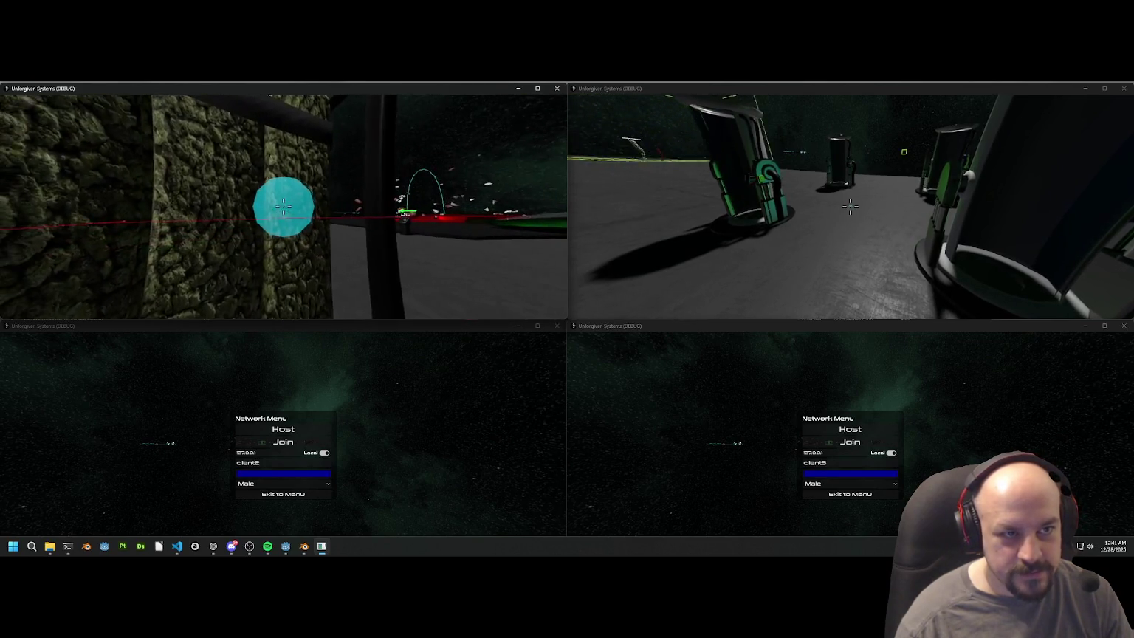
key("s")
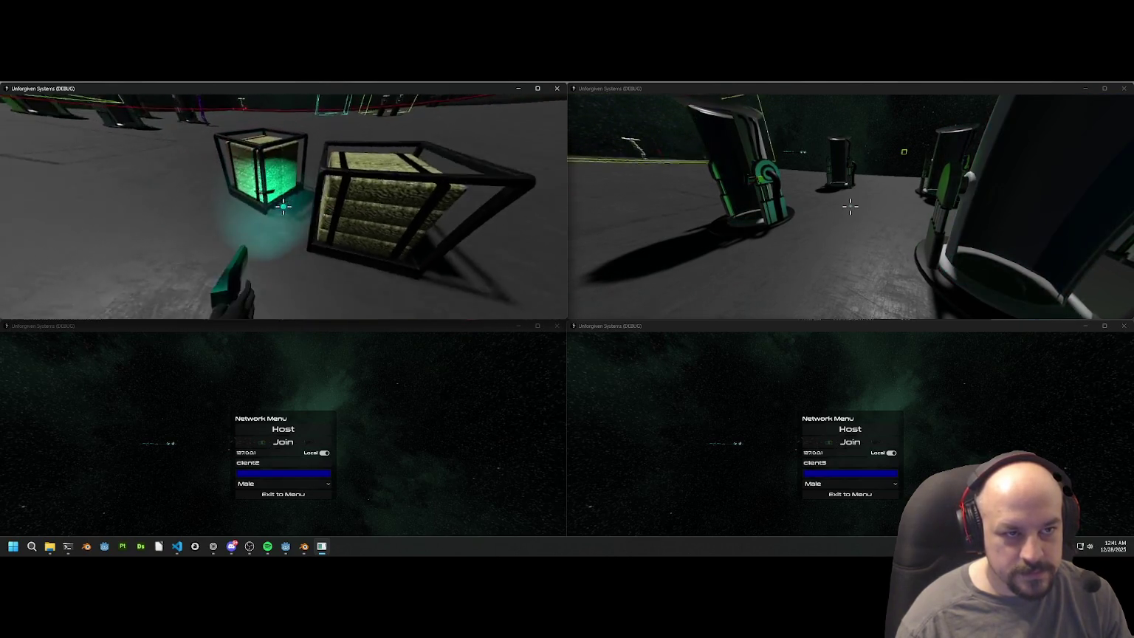
key("w")
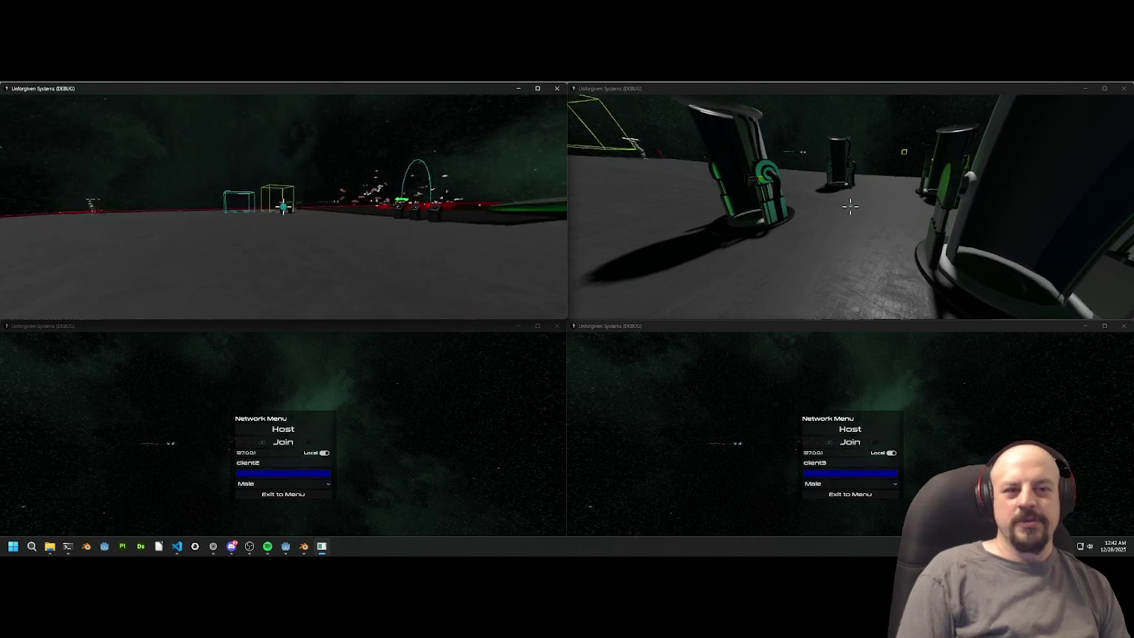
key("w")
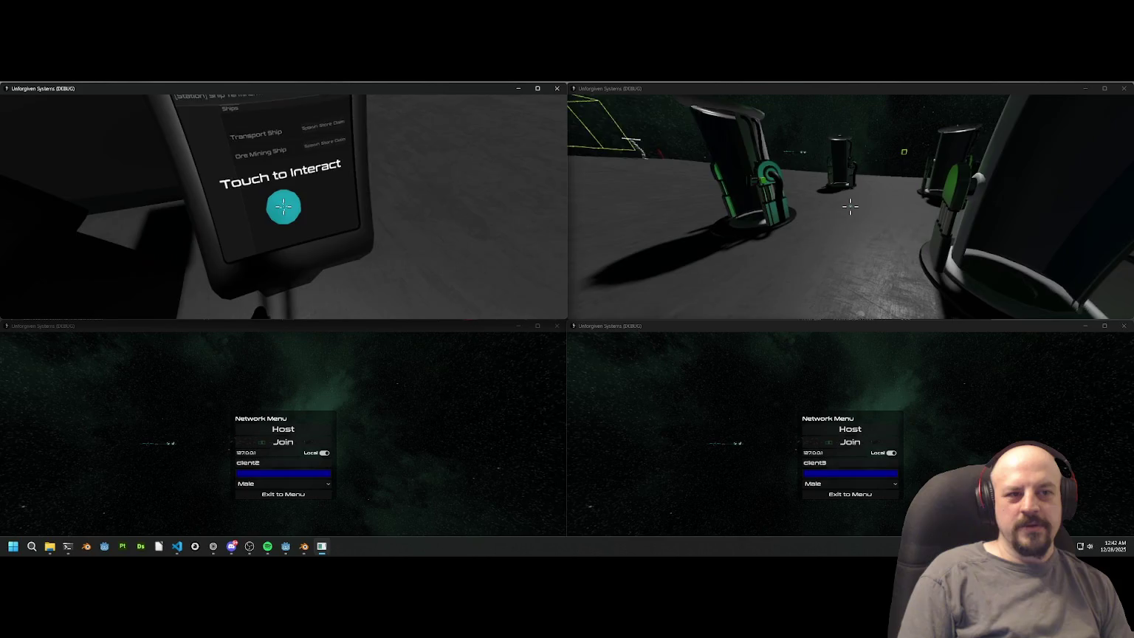
Step: Spawn a ship onto the pad from the Ship Panel (Net) Ship Terminal menu
left_click(284, 207)
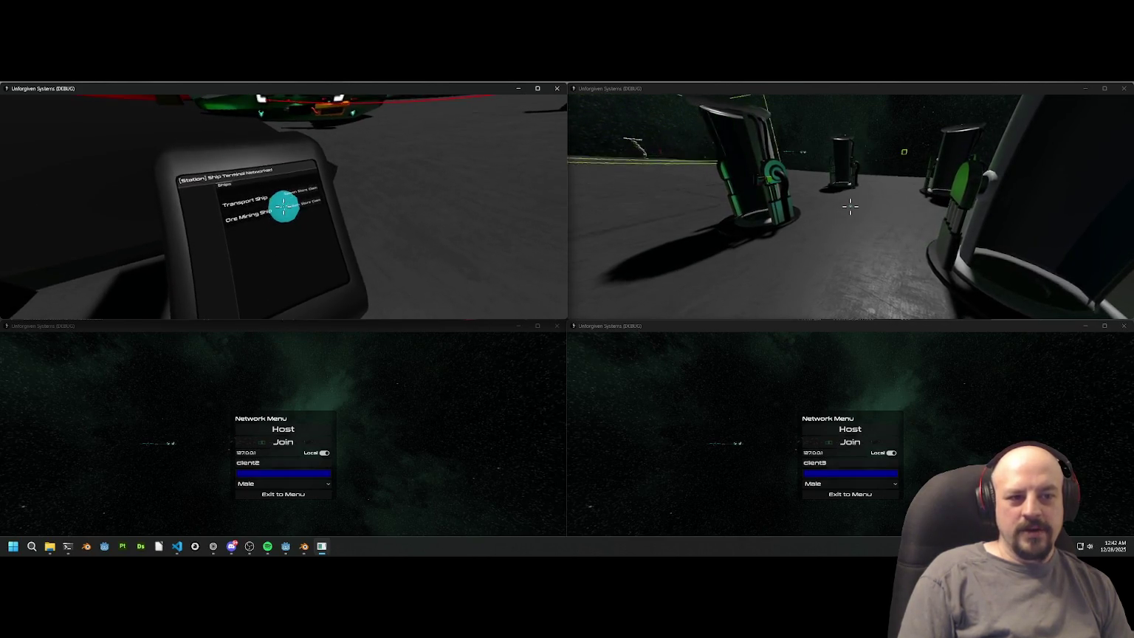
left_click(283, 207)
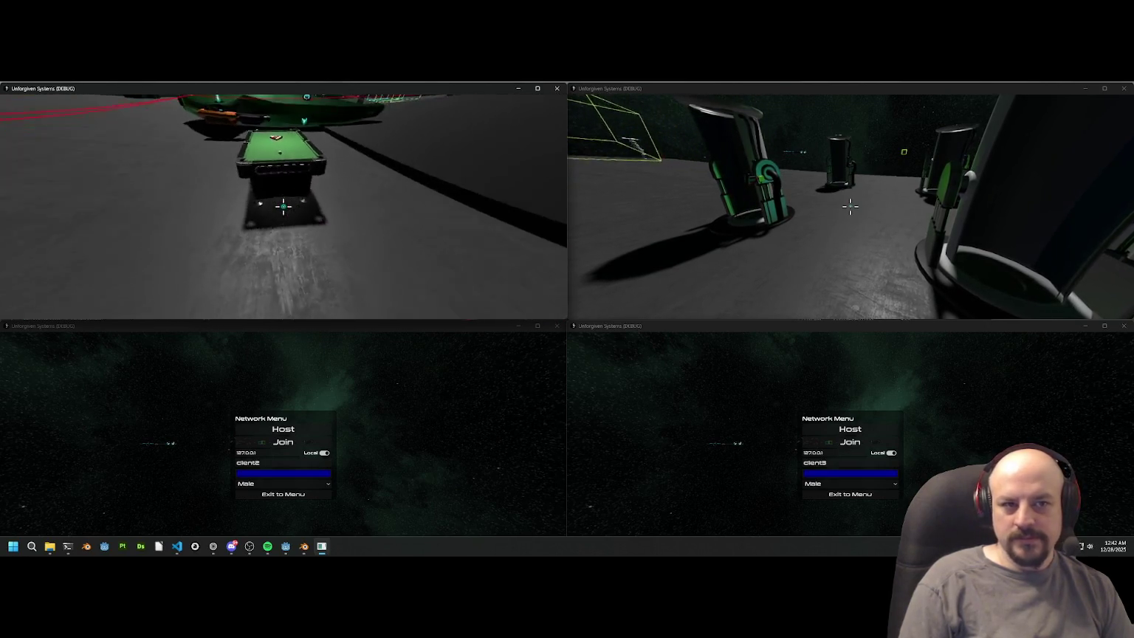
left_click(850, 206)
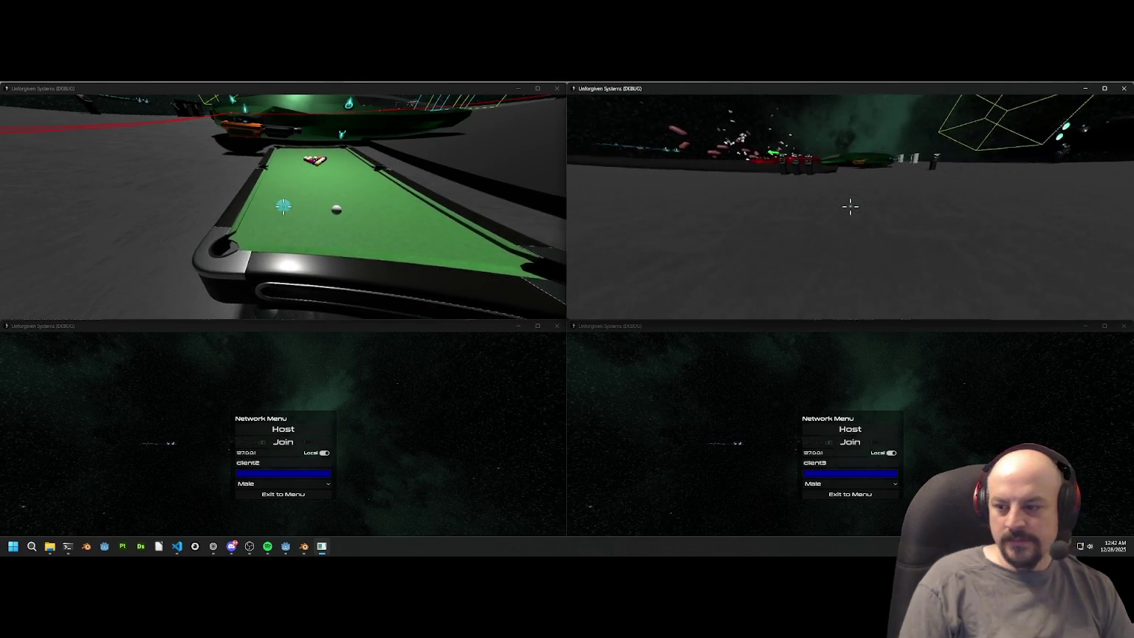
Step: Walk the second player past the parked ships to face the racked balls on the pool table
key("w")
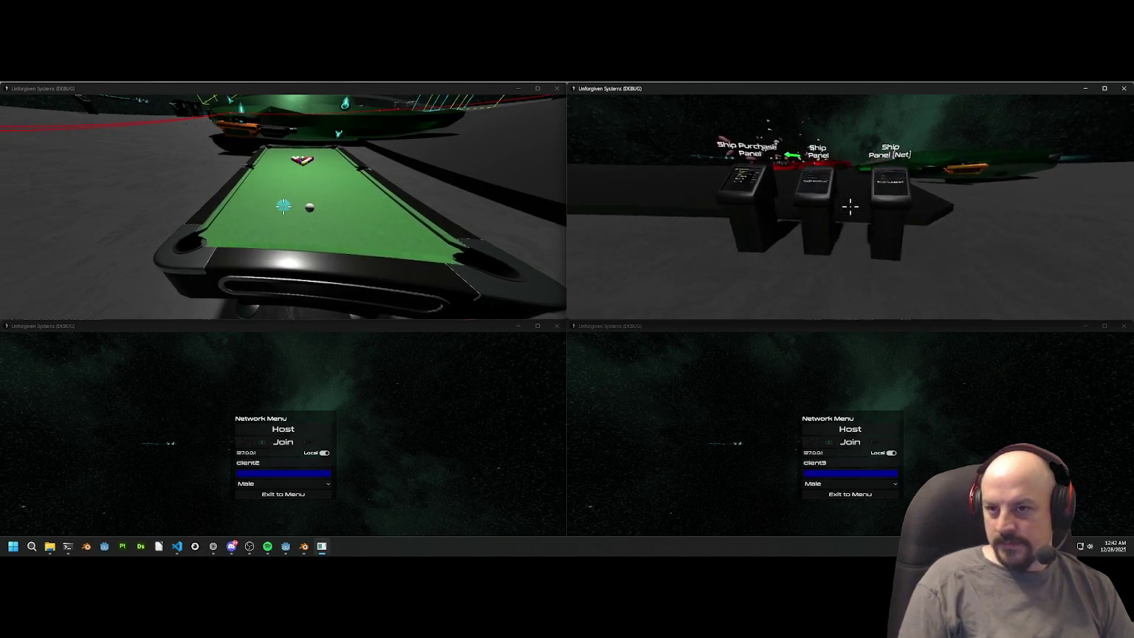
key("w")
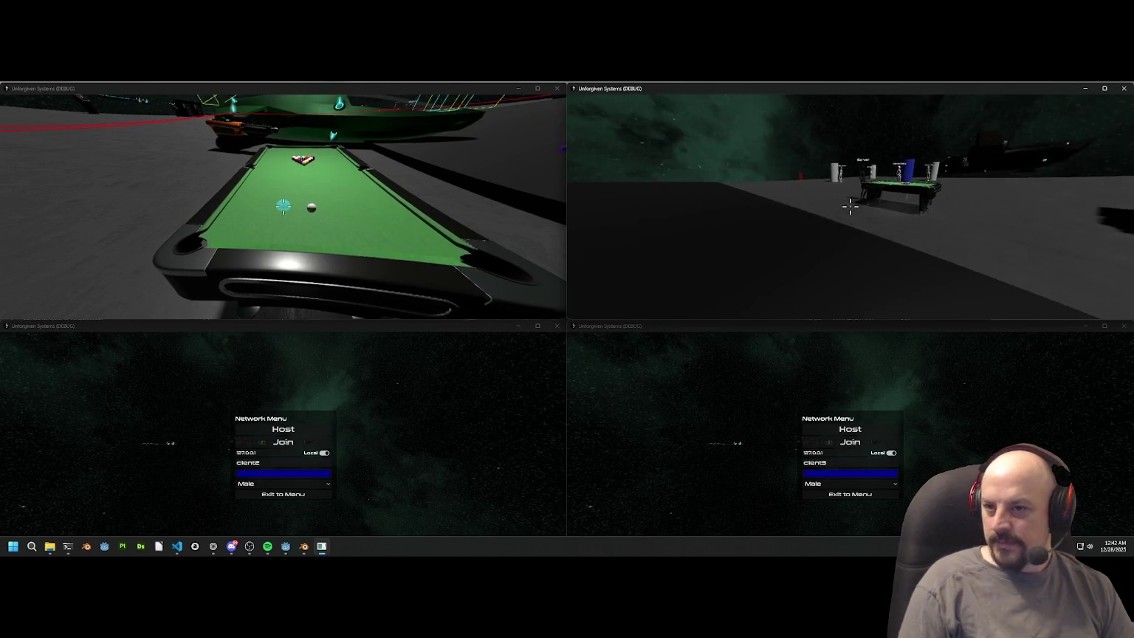
key("w")
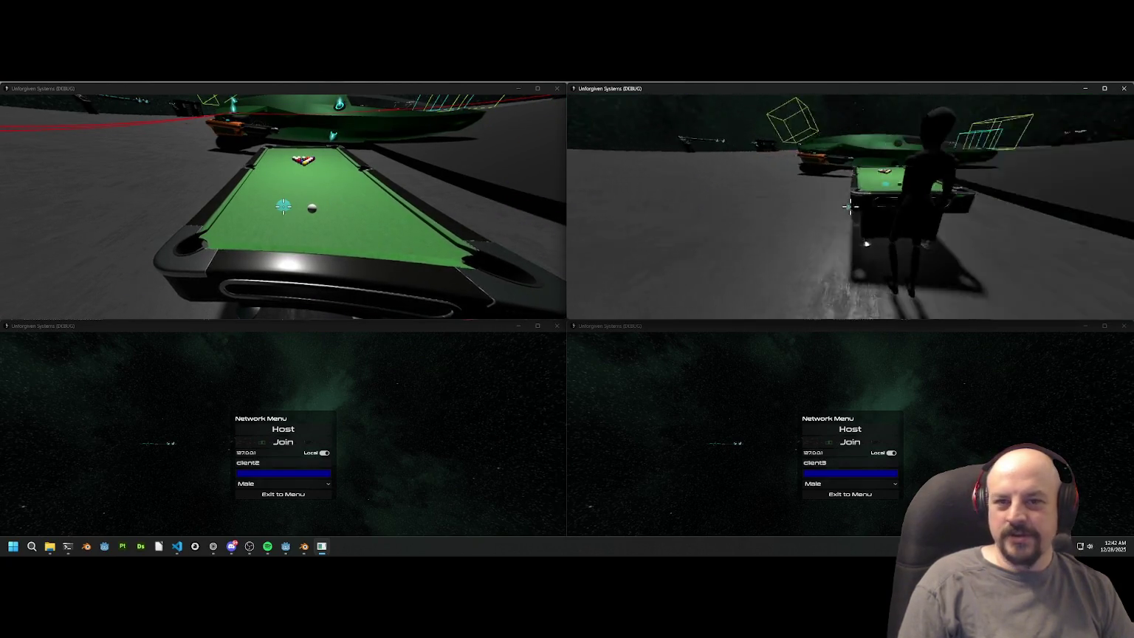
key("w")
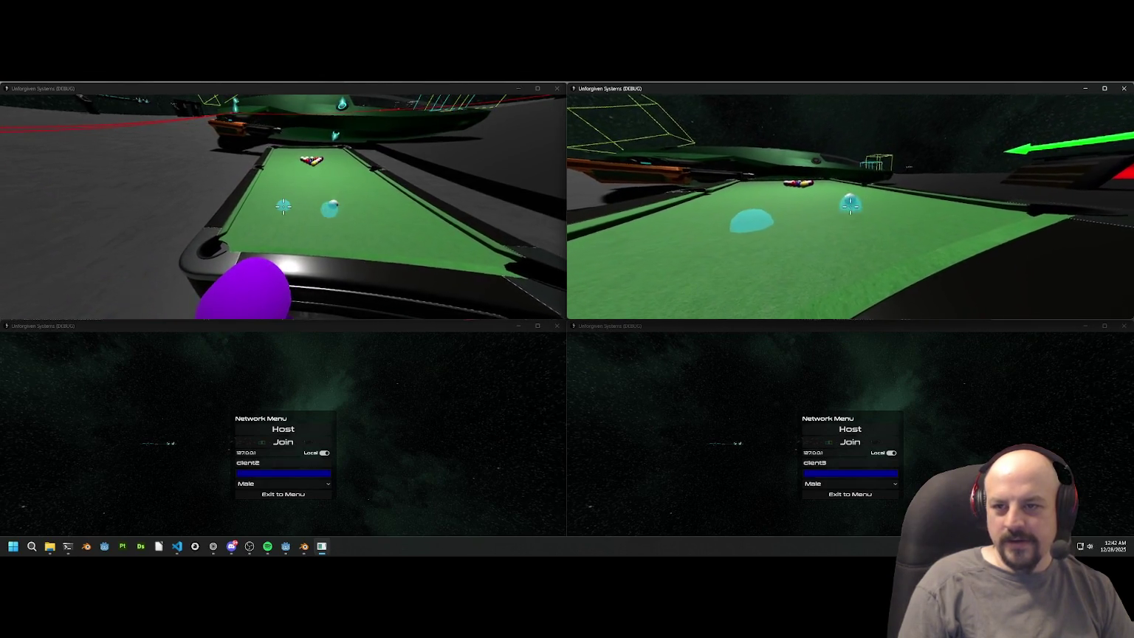
key("w")
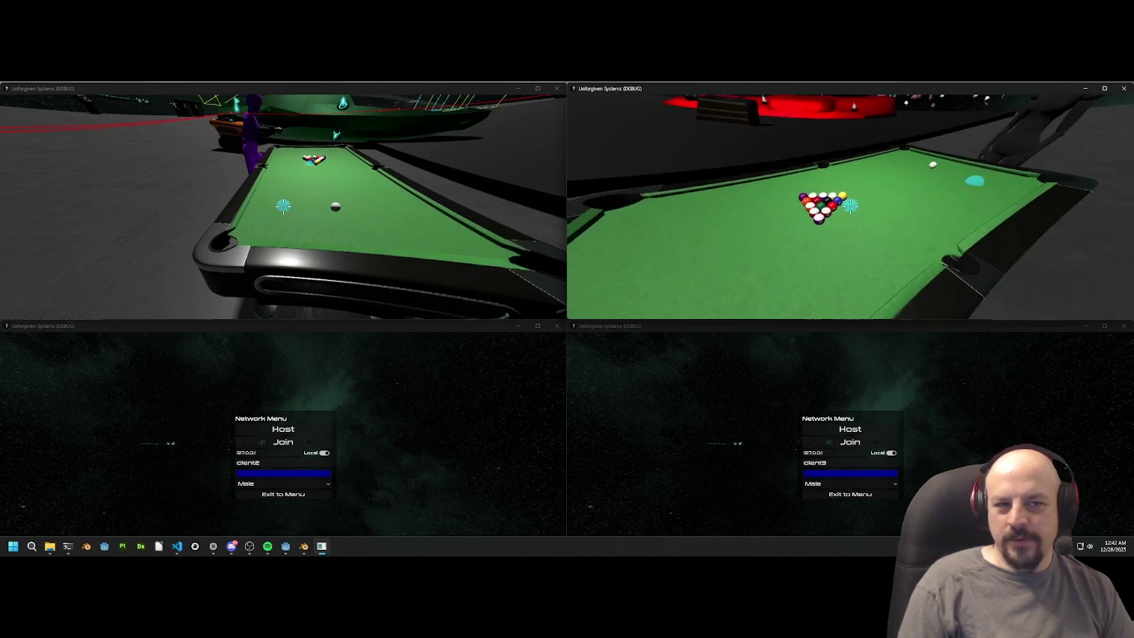
Step: As the first player, line up on the cue ball and take the break shot
key("alt+Tab")
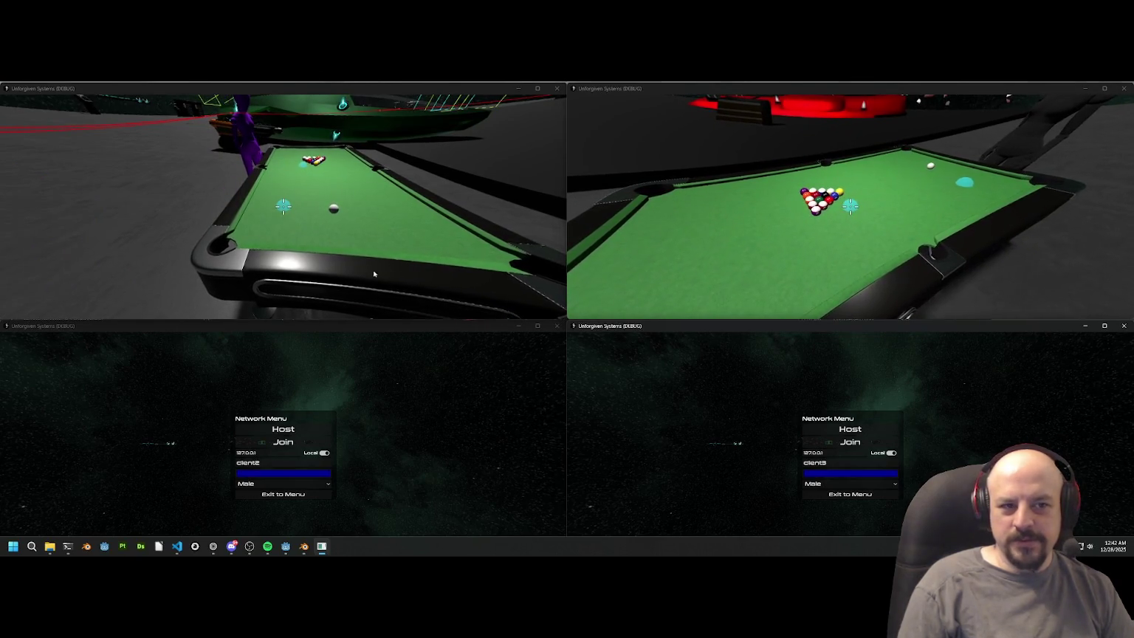
left_click(374, 274)
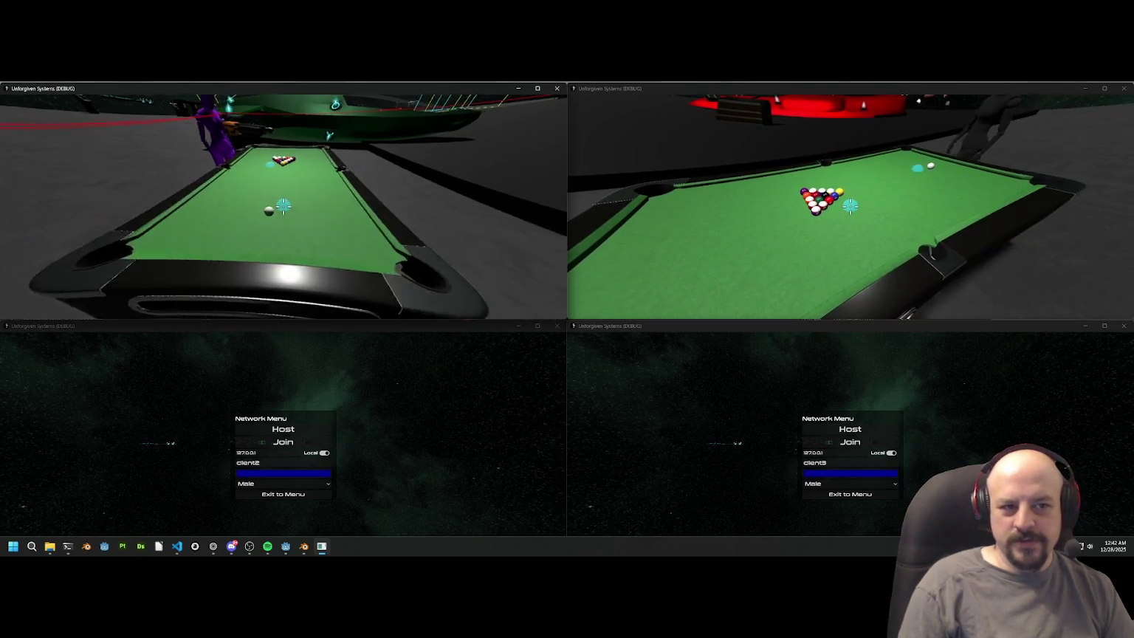
key("w")
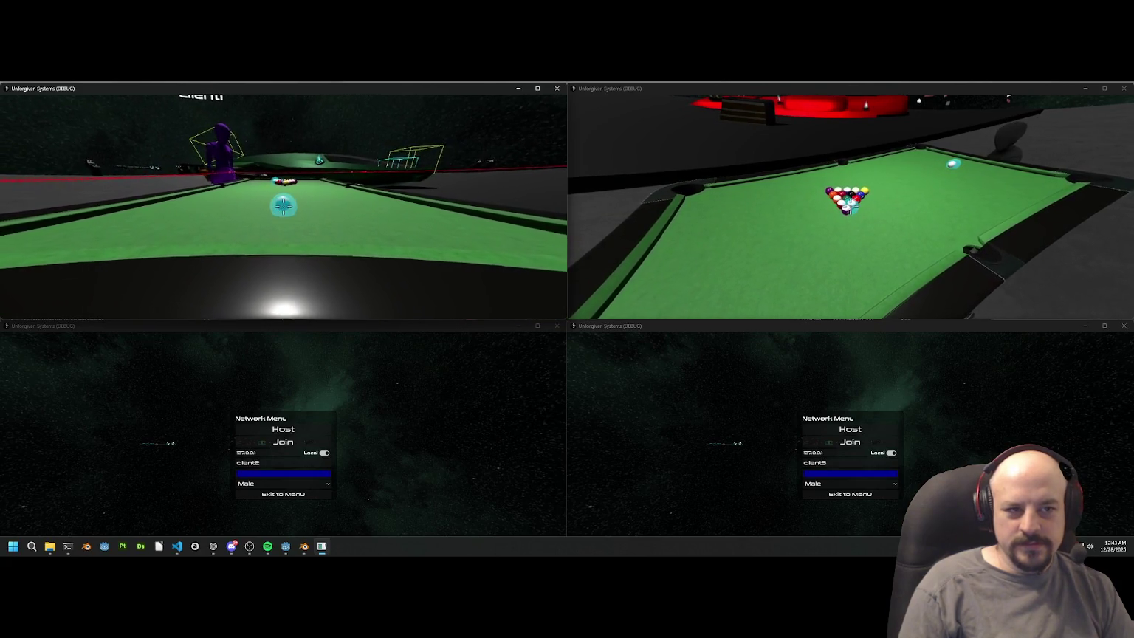
key("e")
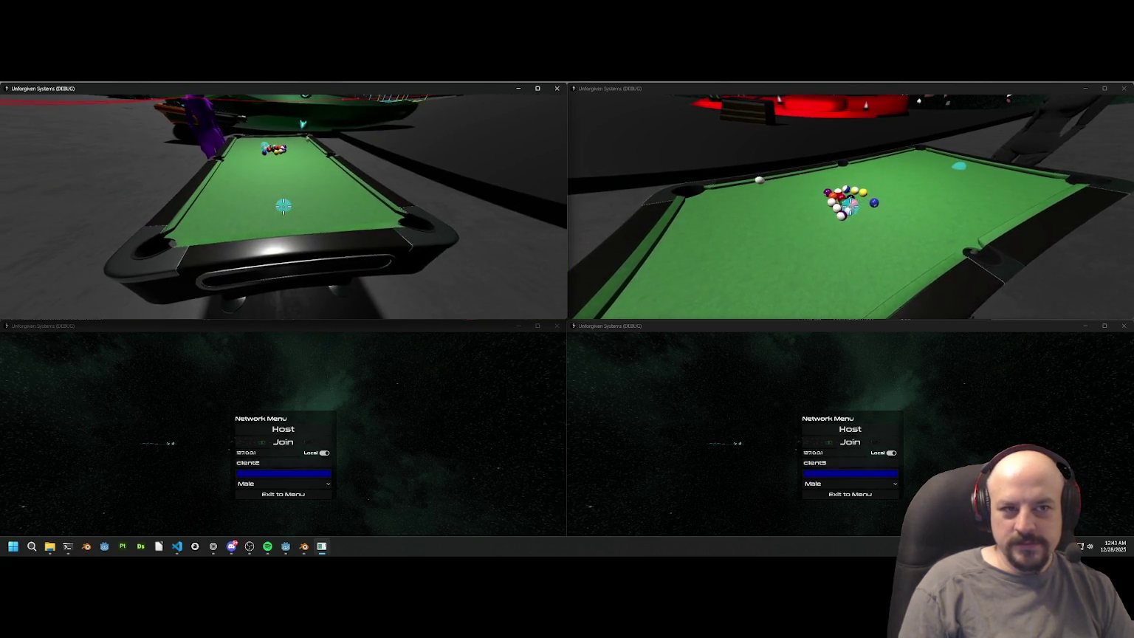
key("e")
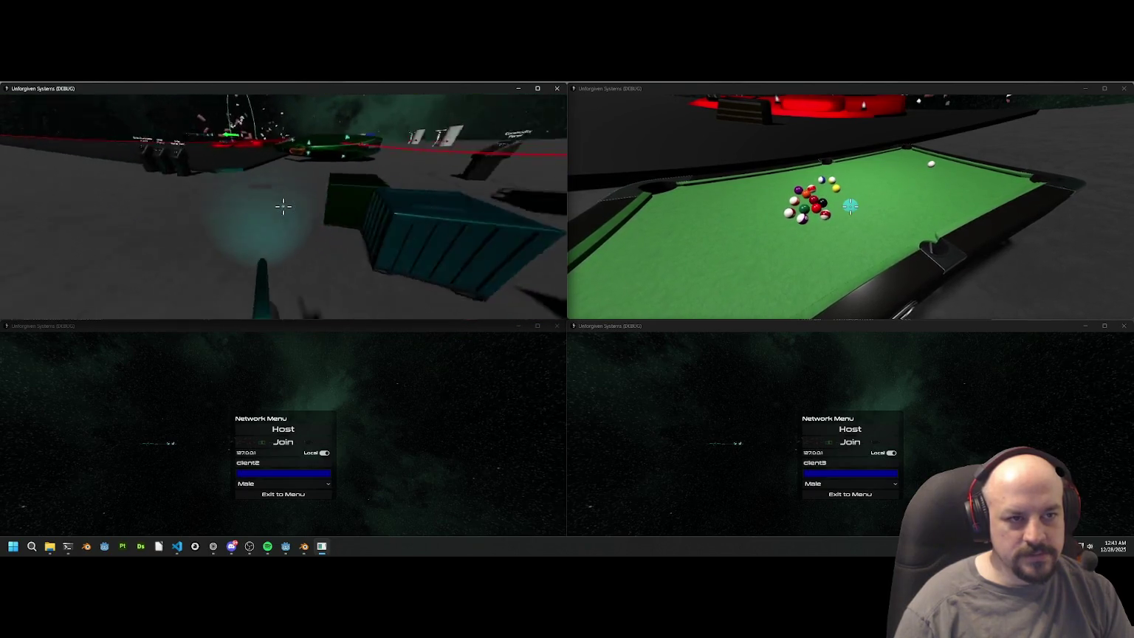
Step: Drop the green crate in a new floor spot, walk to the Refinery Panel, and raise the tablet
left_click(282, 207)
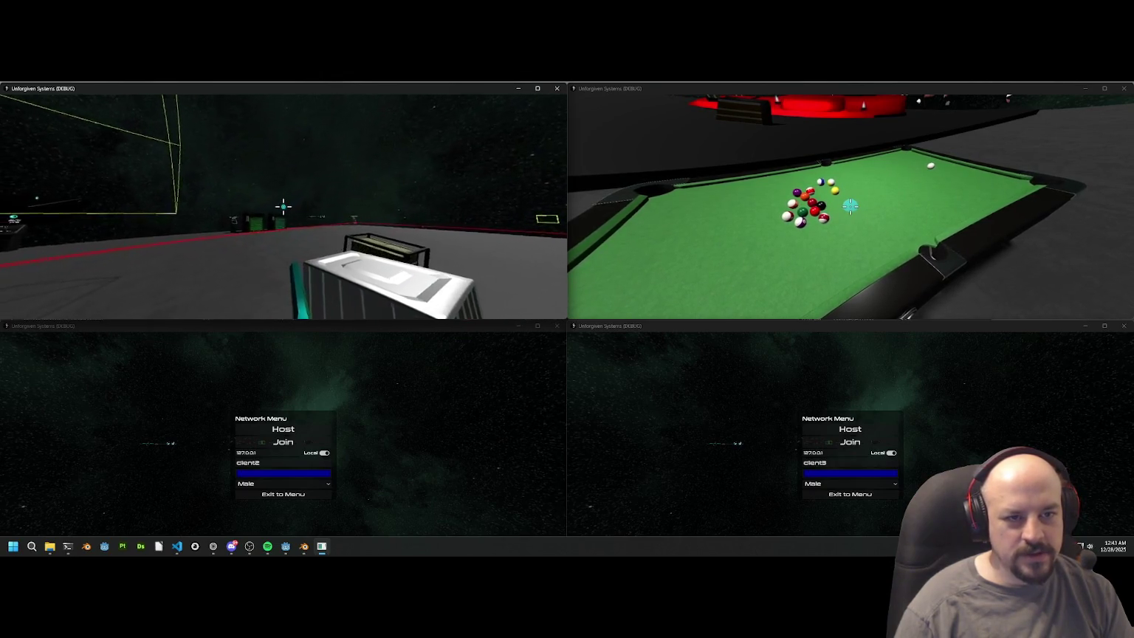
left_click(282, 207)
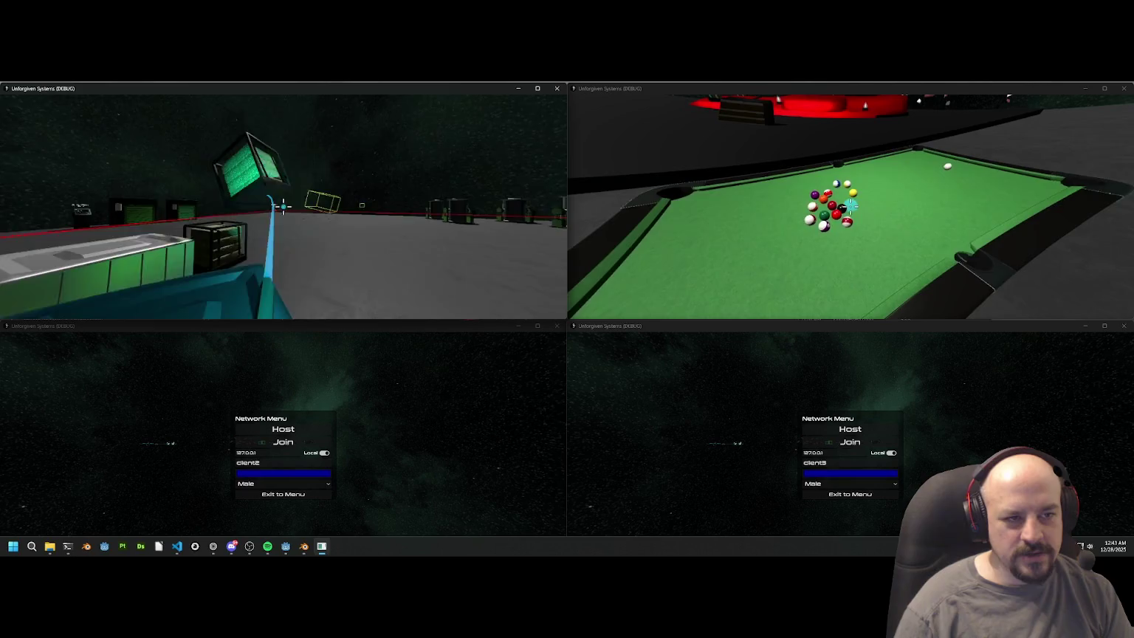
left_click(282, 206)
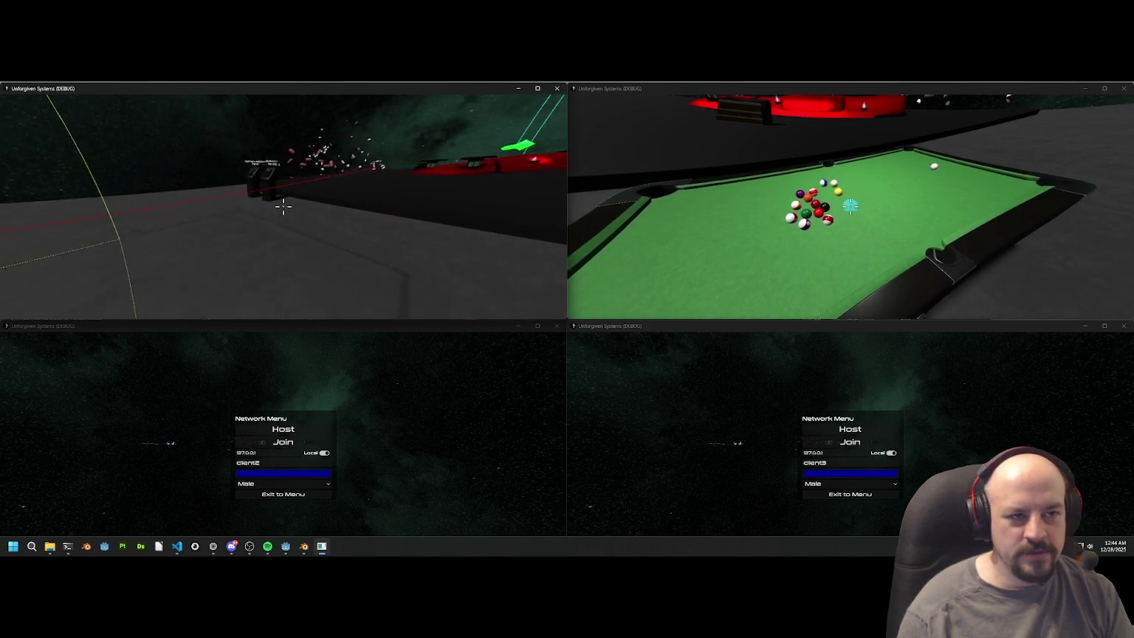
key("w")
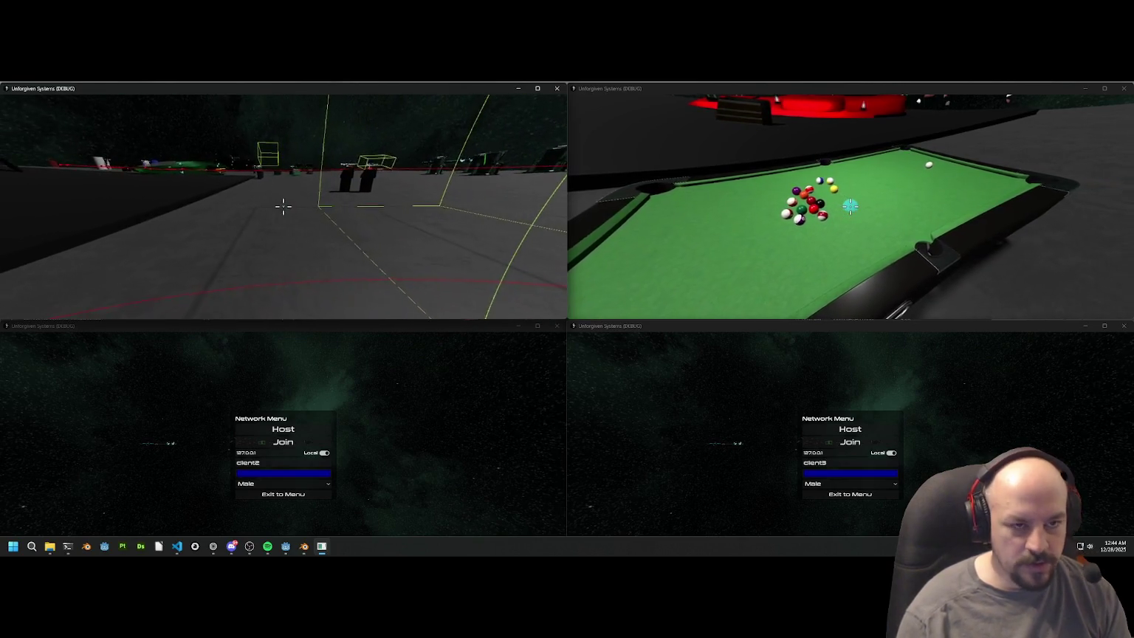
key("Tab")
Step: Flip through the tablet's Ship, Missions and Rescue pages, ending on the Refinery mission details
left_click(299, 146)
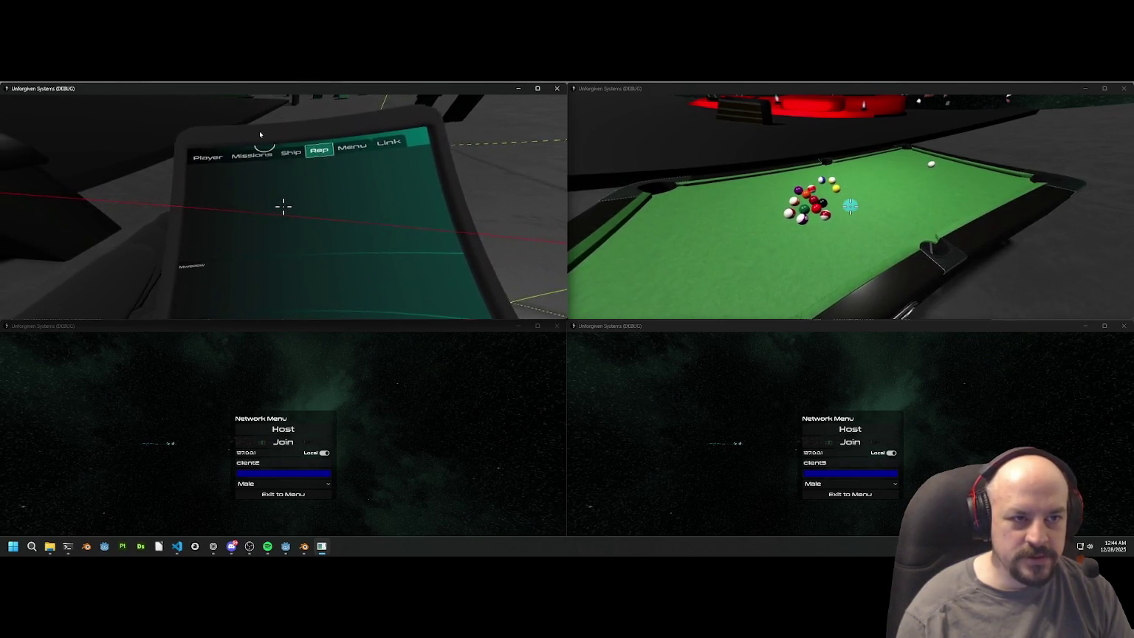
left_click(254, 150)
left_click(438, 154)
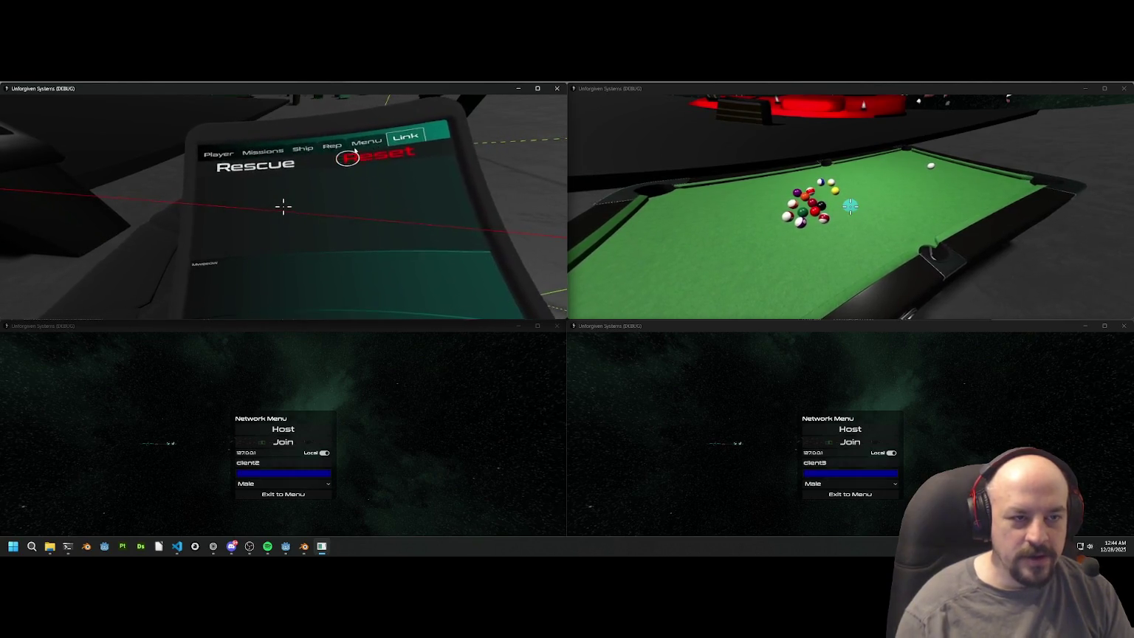
left_click(251, 143)
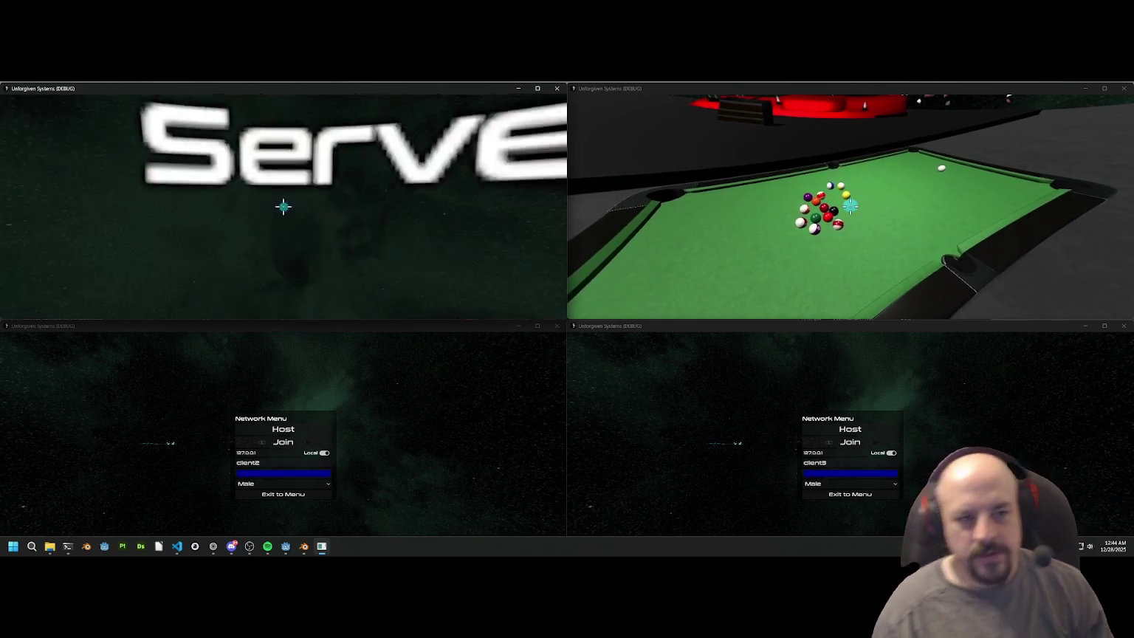
Step: Carry the teal crate from the stacked rack and drop it off to the side
key("w")
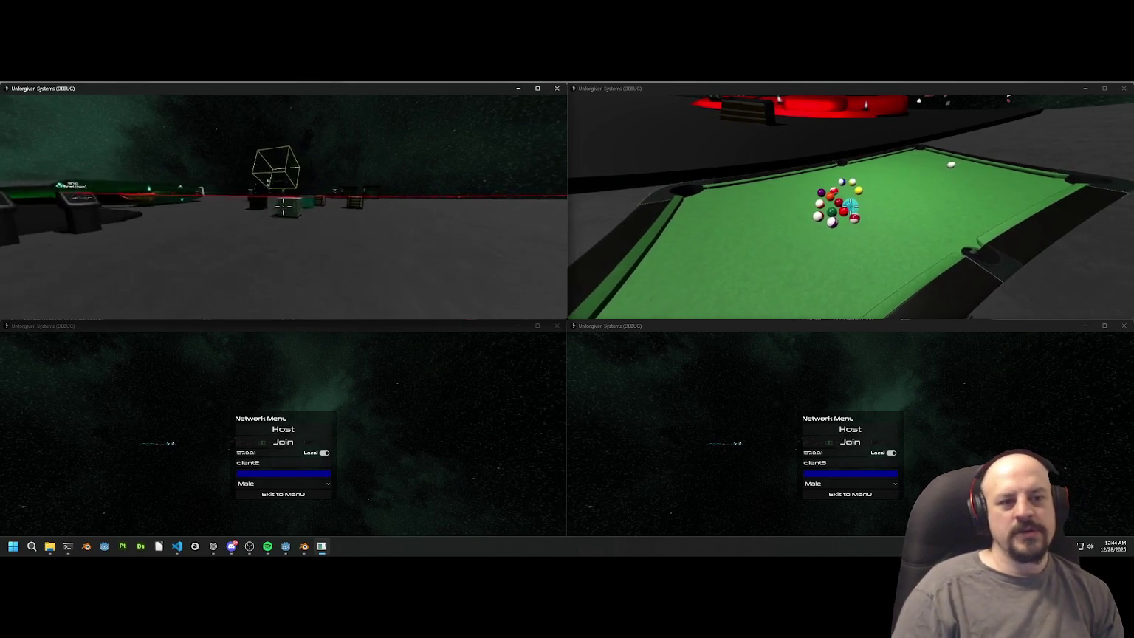
key("w")
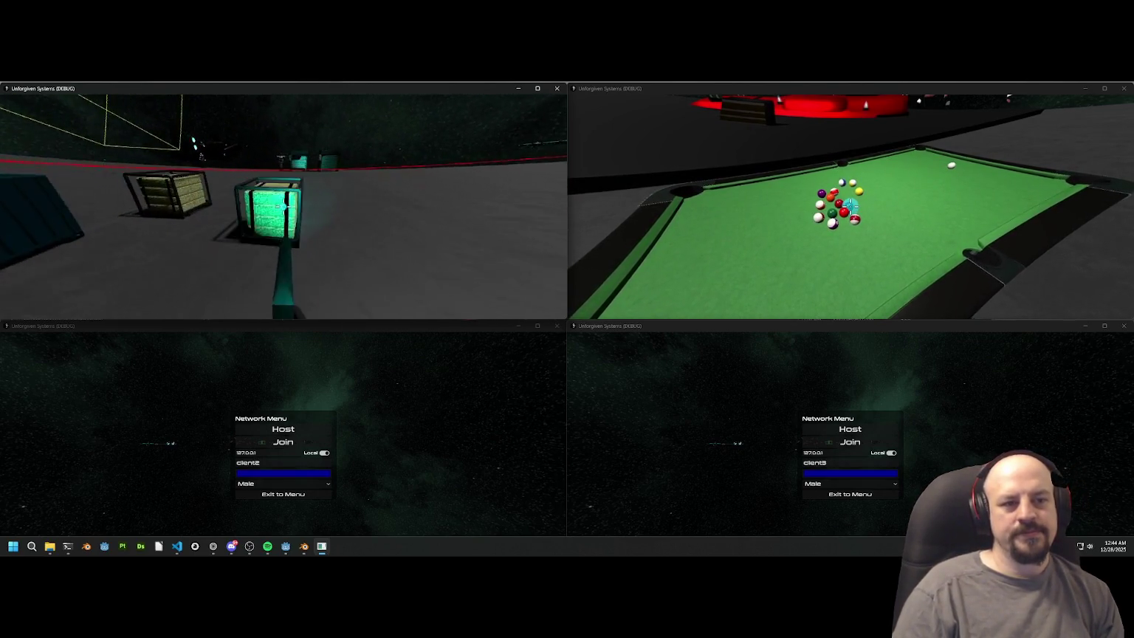
key("s")
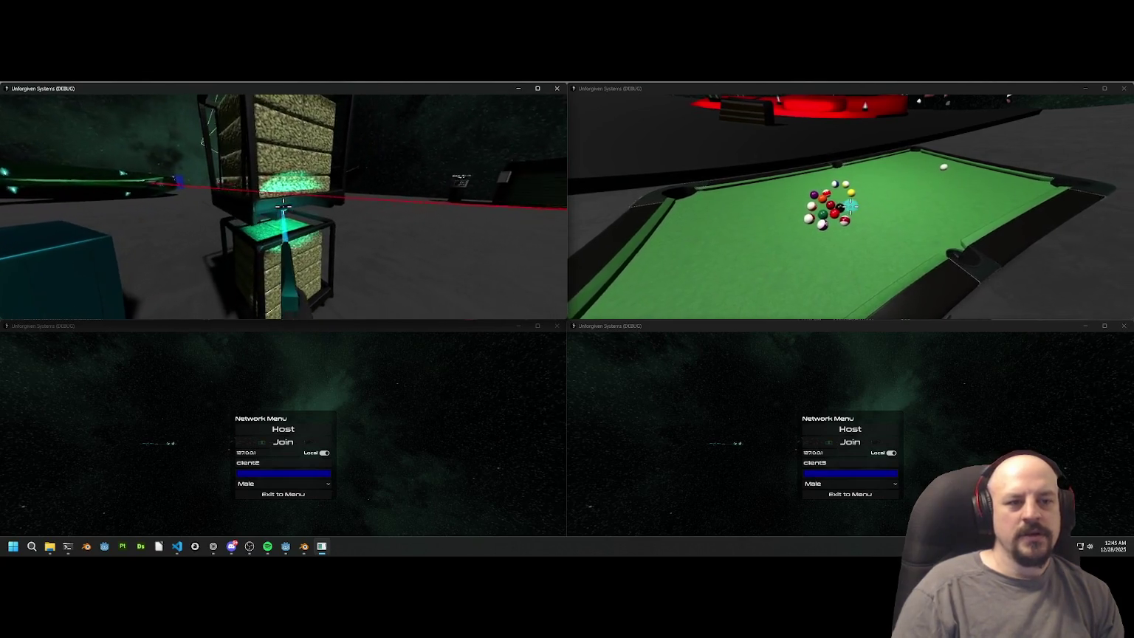
left_click(284, 207)
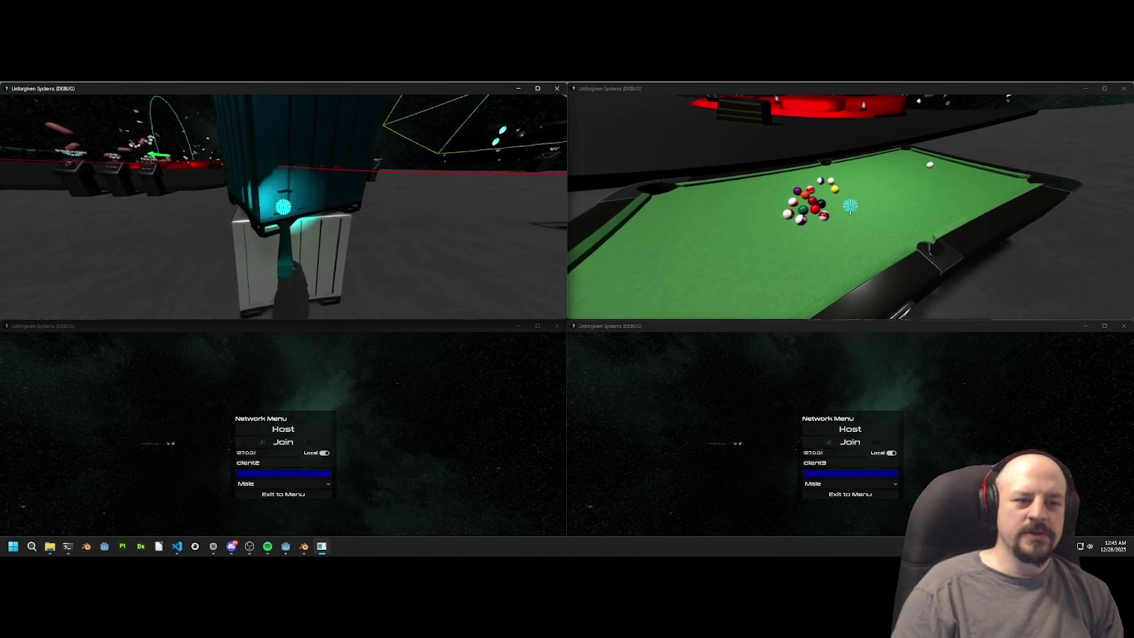
left_click(284, 207)
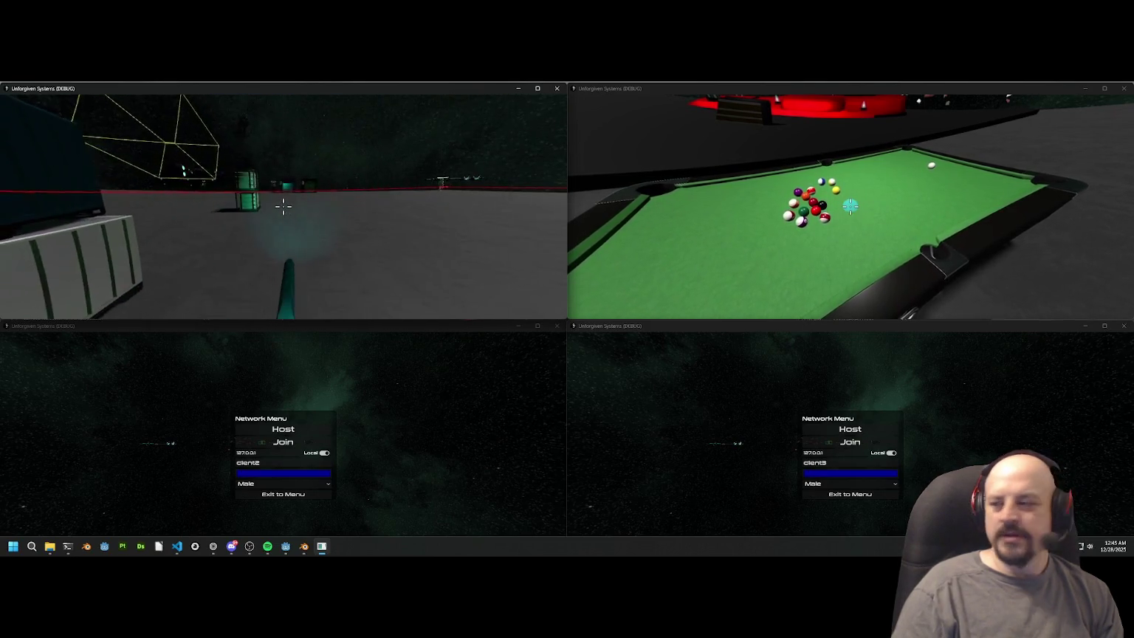
Step: Walk over by the item and ship component panels and set a crate down there
key("w")
key("w")
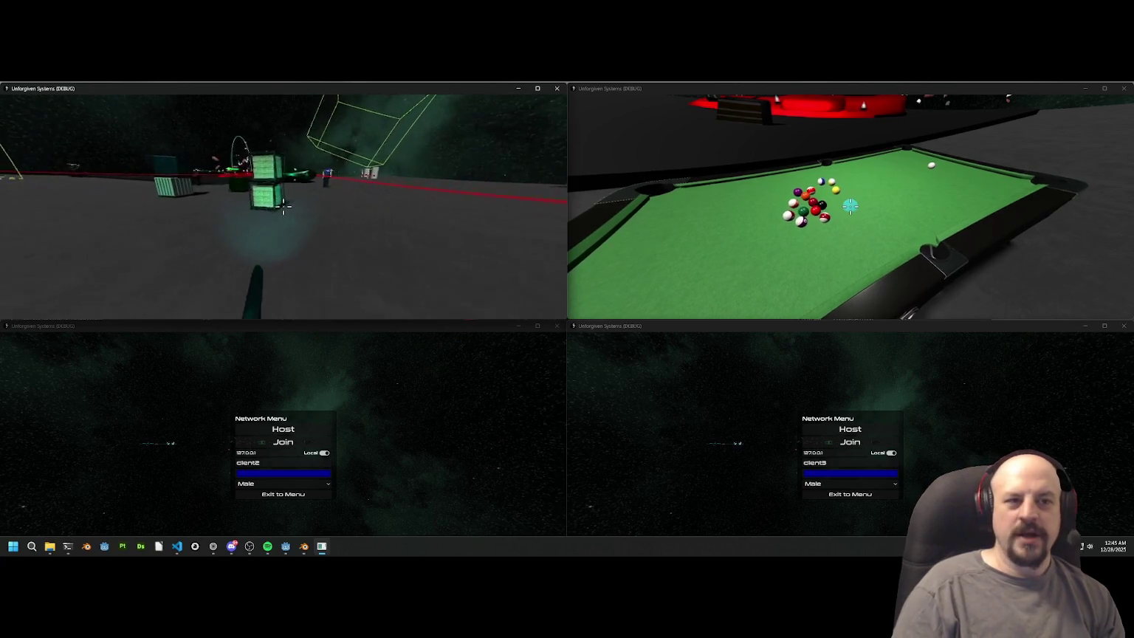
key("w")
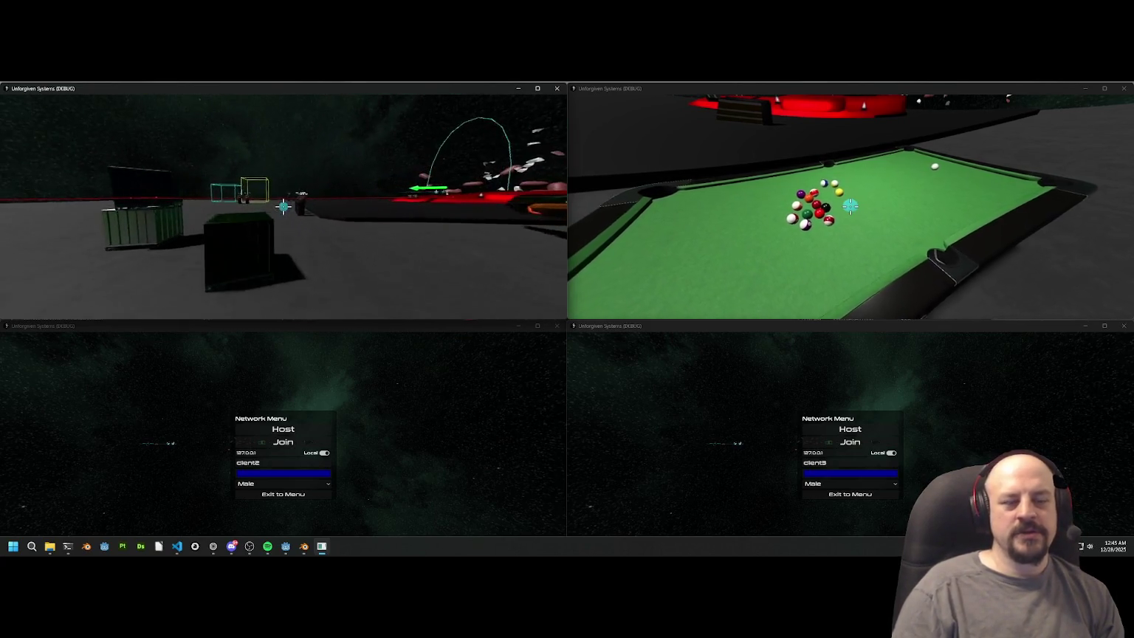
key("w")
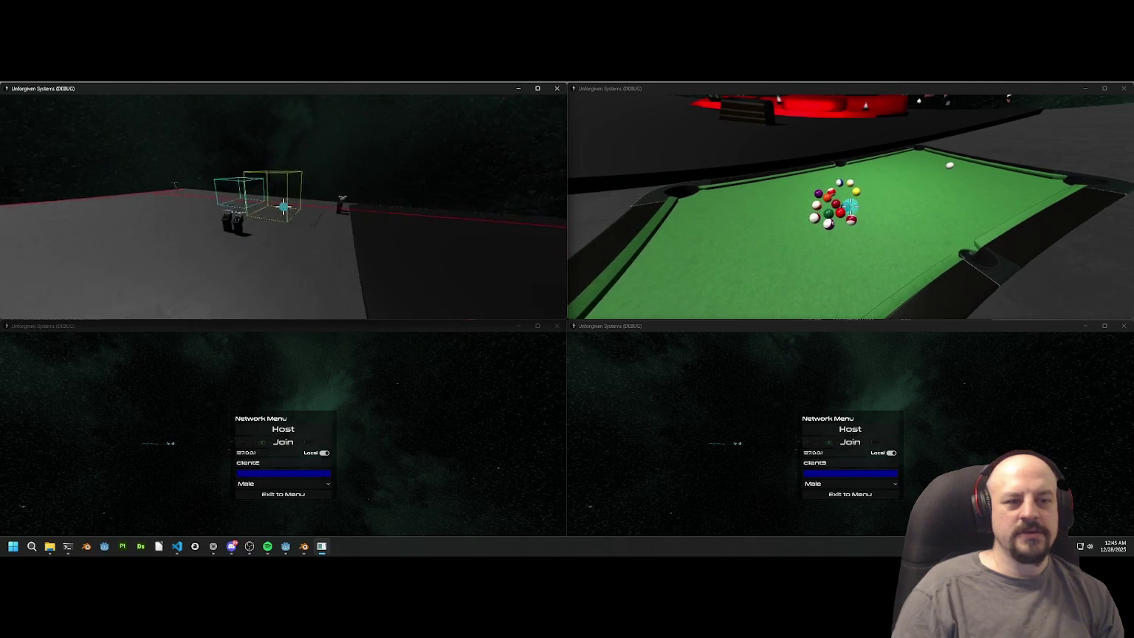
key("w")
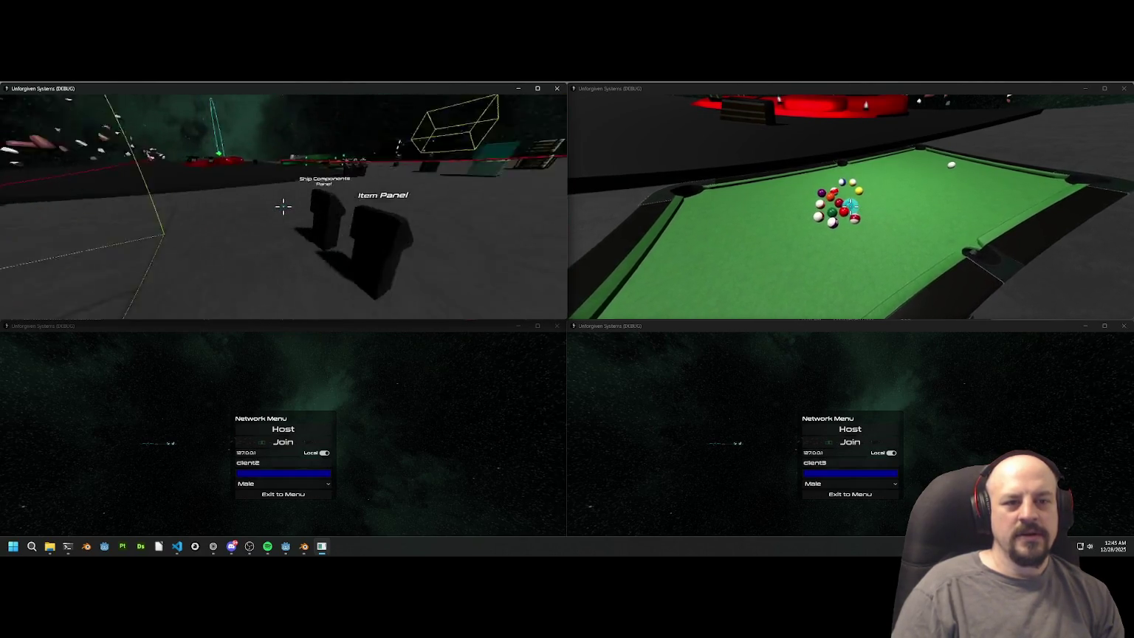
key("w")
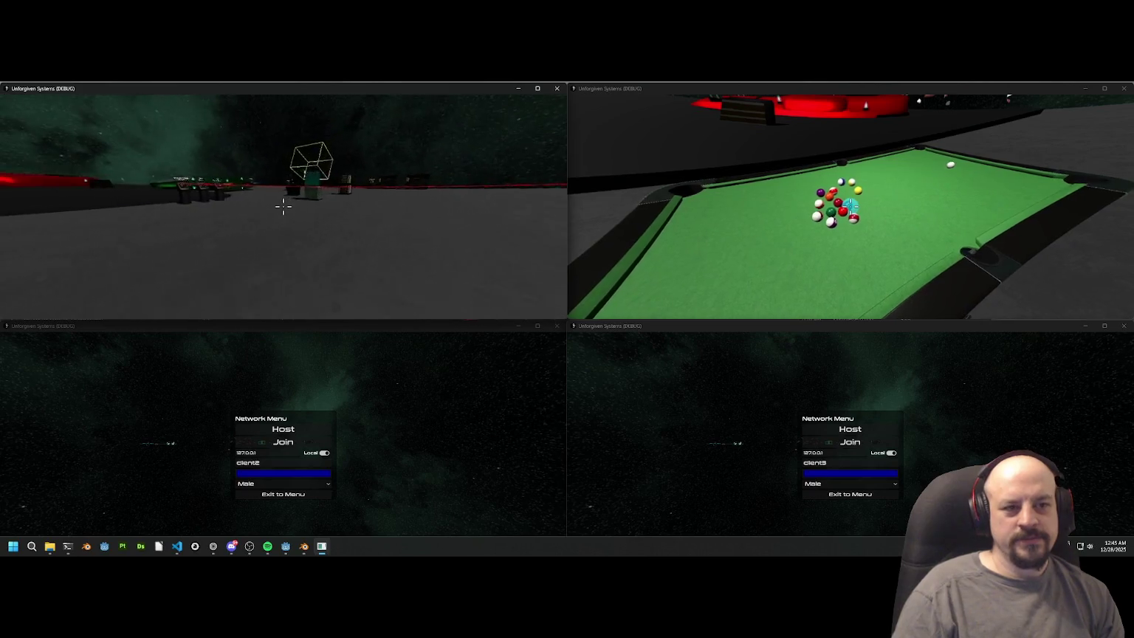
left_click(282, 205)
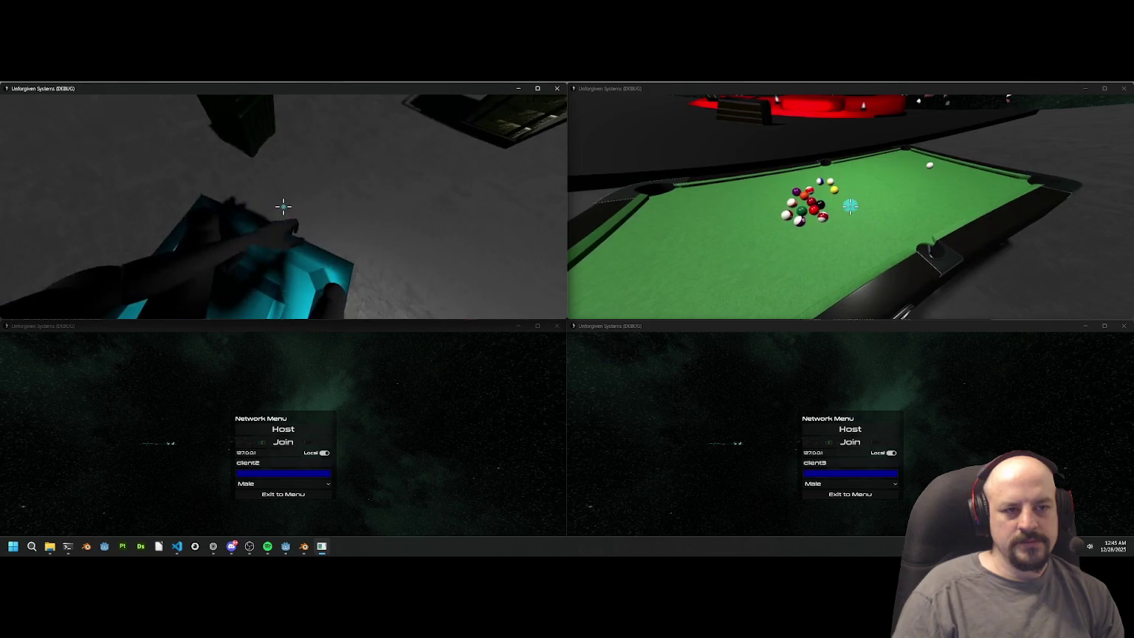
left_click(283, 206)
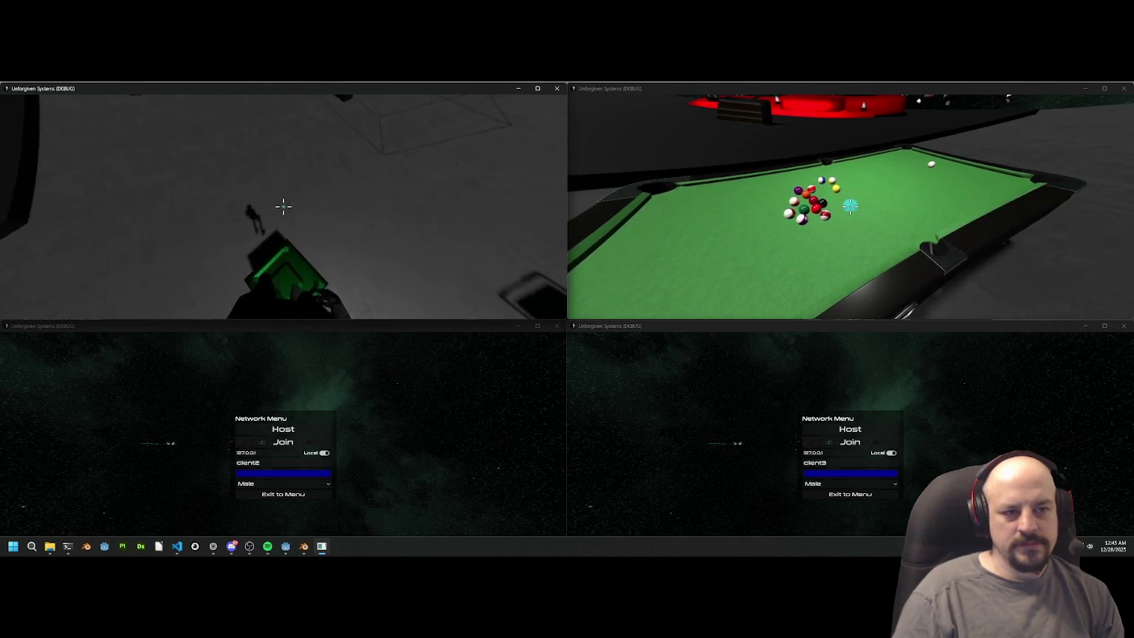
Step: Take a crate off the crate stack and release it on the floor
key("s")
key("w")
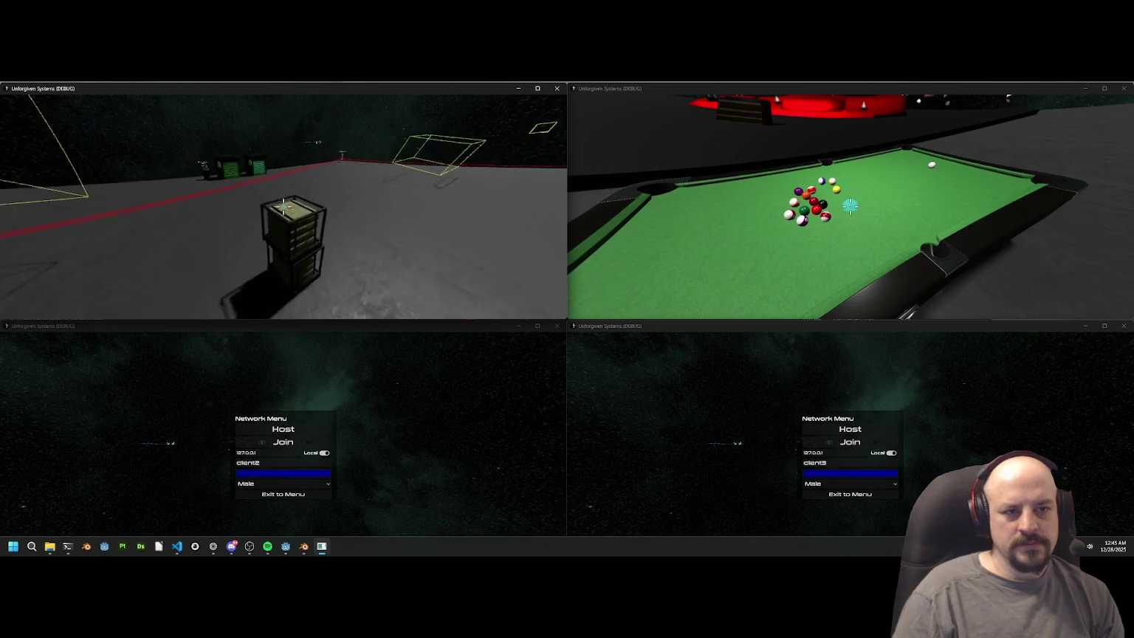
left_click(283, 206)
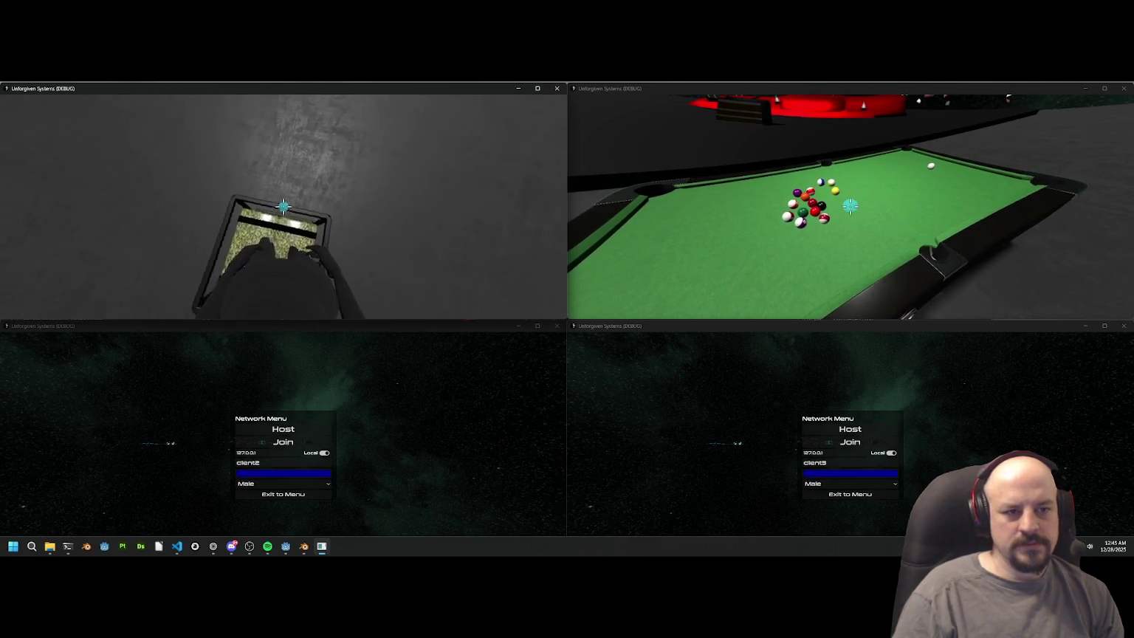
left_click(283, 205)
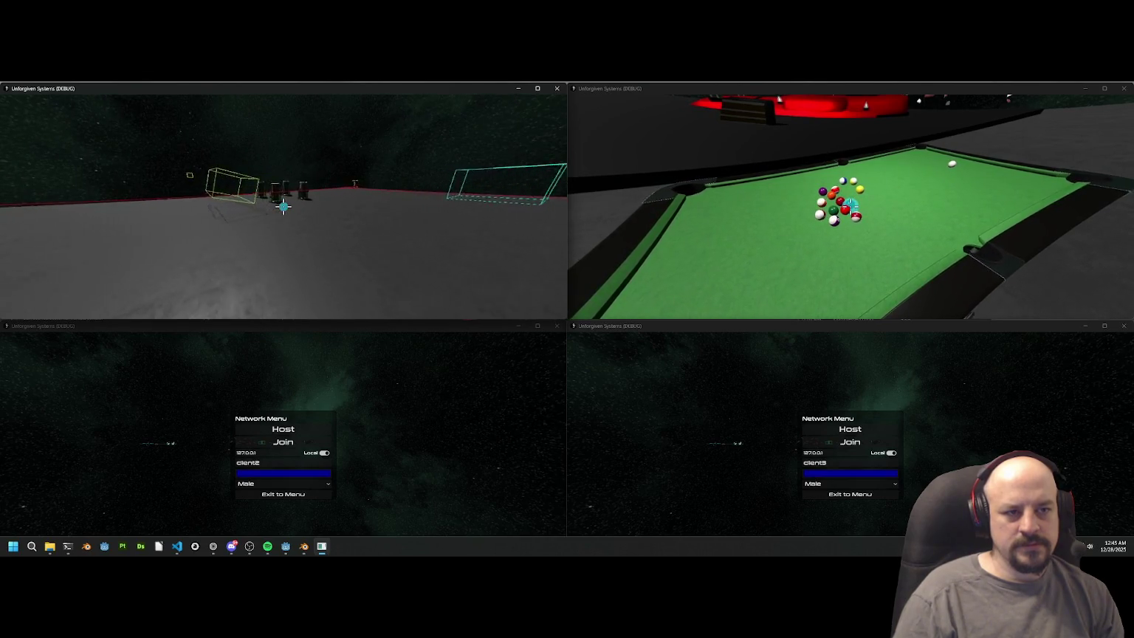
Step: Equip a handheld tool, use it near the wireframe boxes, then quit the game client
key("1")
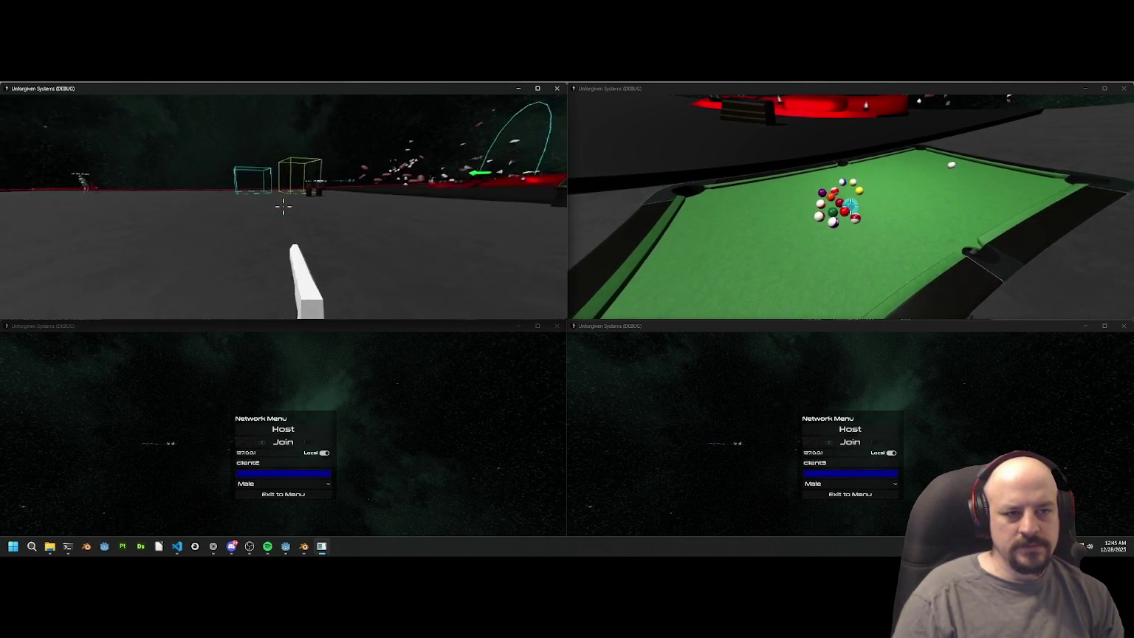
key("2")
key("w")
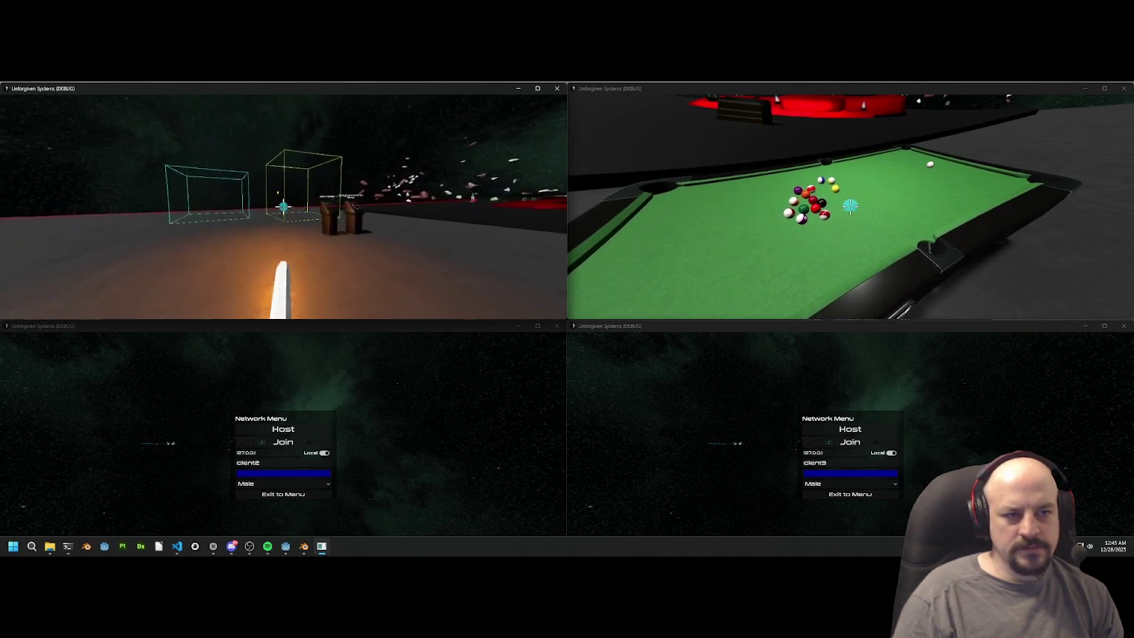
left_click(283, 207)
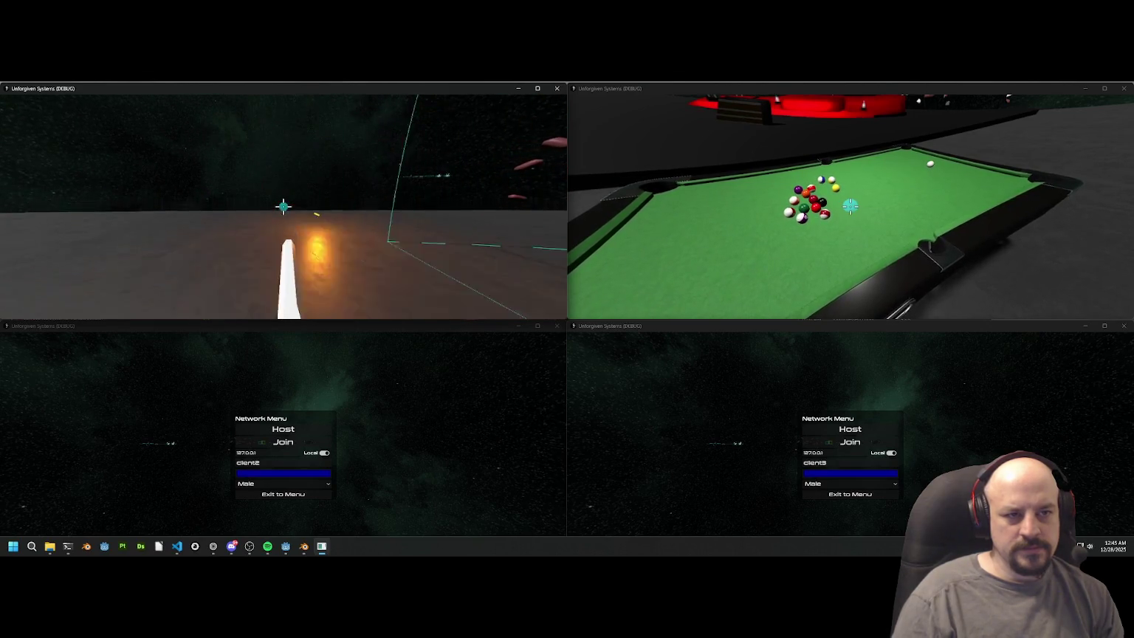
key("Escape")
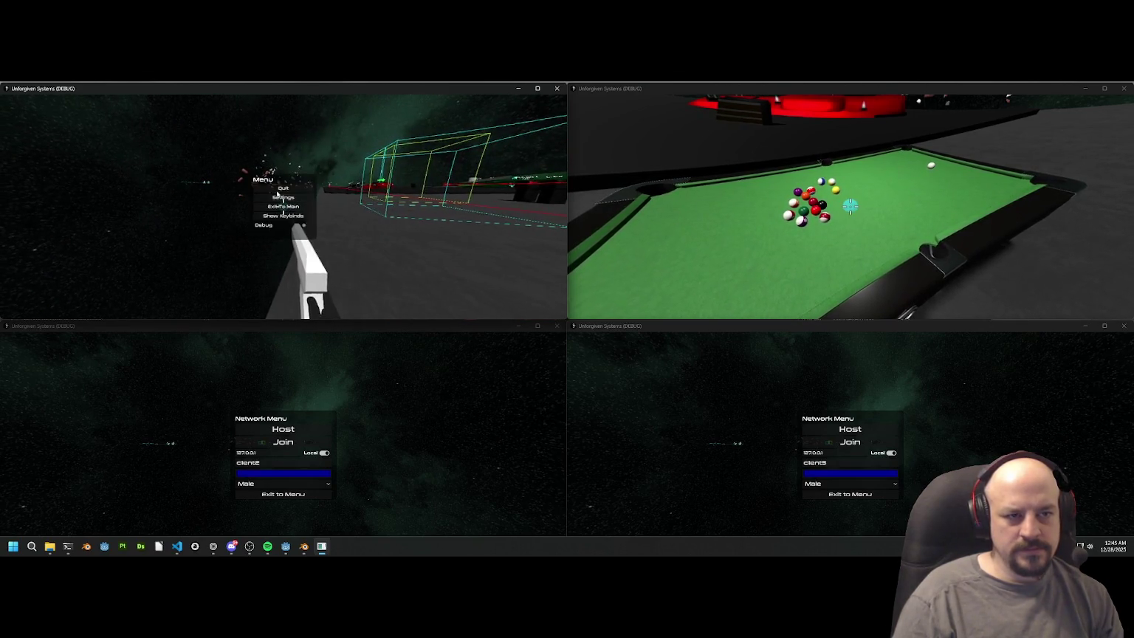
left_click(277, 192)
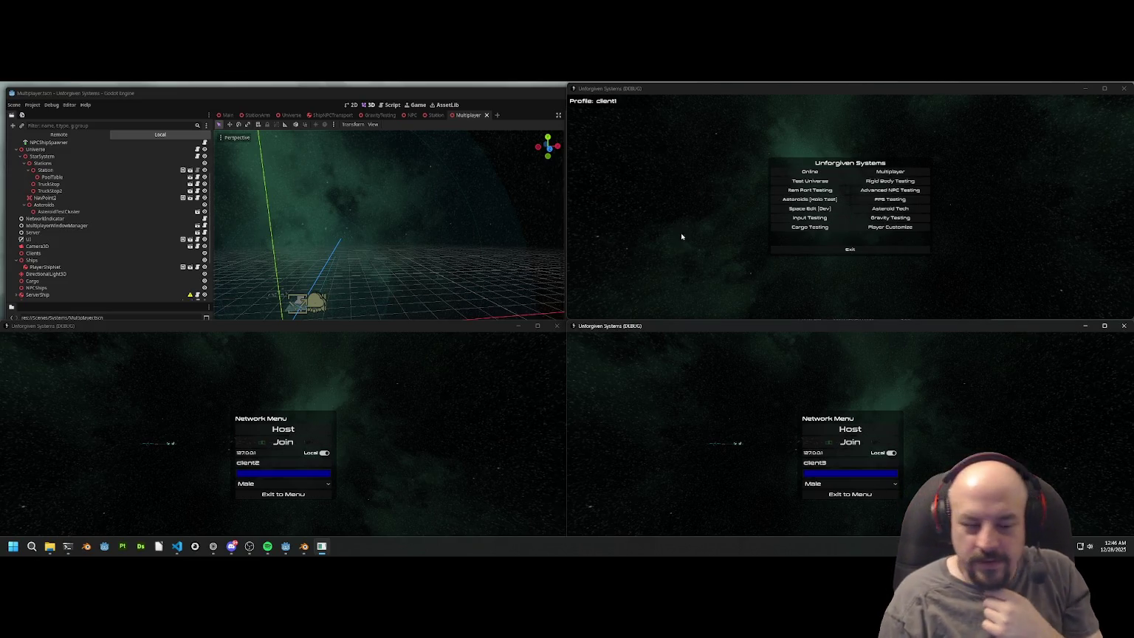
mouse_move(215, 543)
left_click(186, 521)
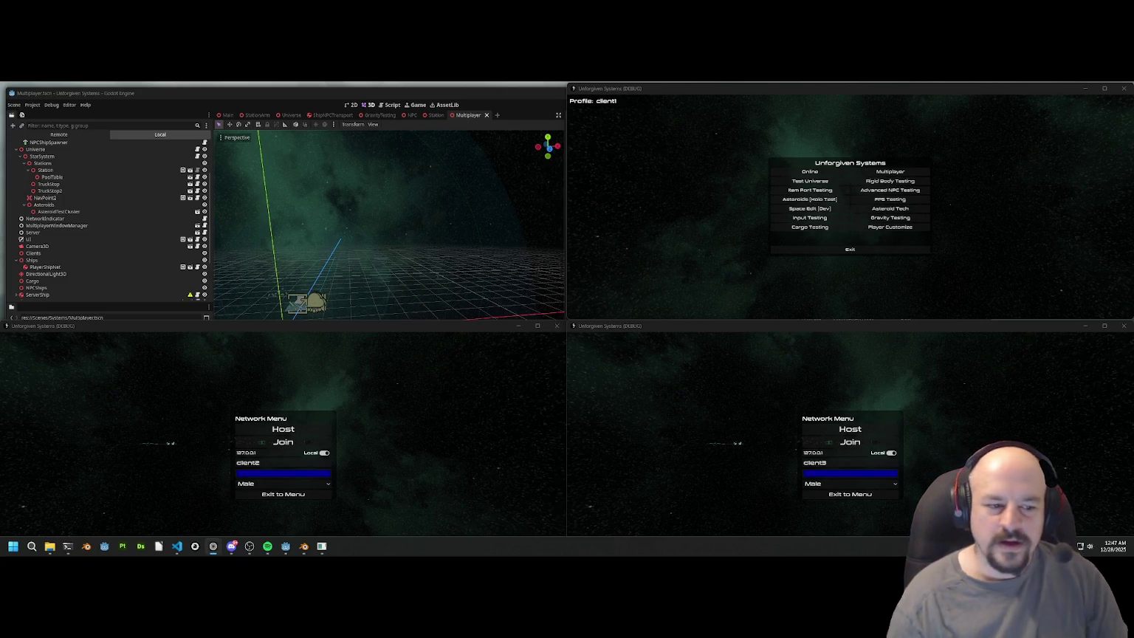
Step: Maximize the Godot editor and filter the FileSystem with 'testsy' to locate SystemsTestScene.tscn
left_click(286, 546)
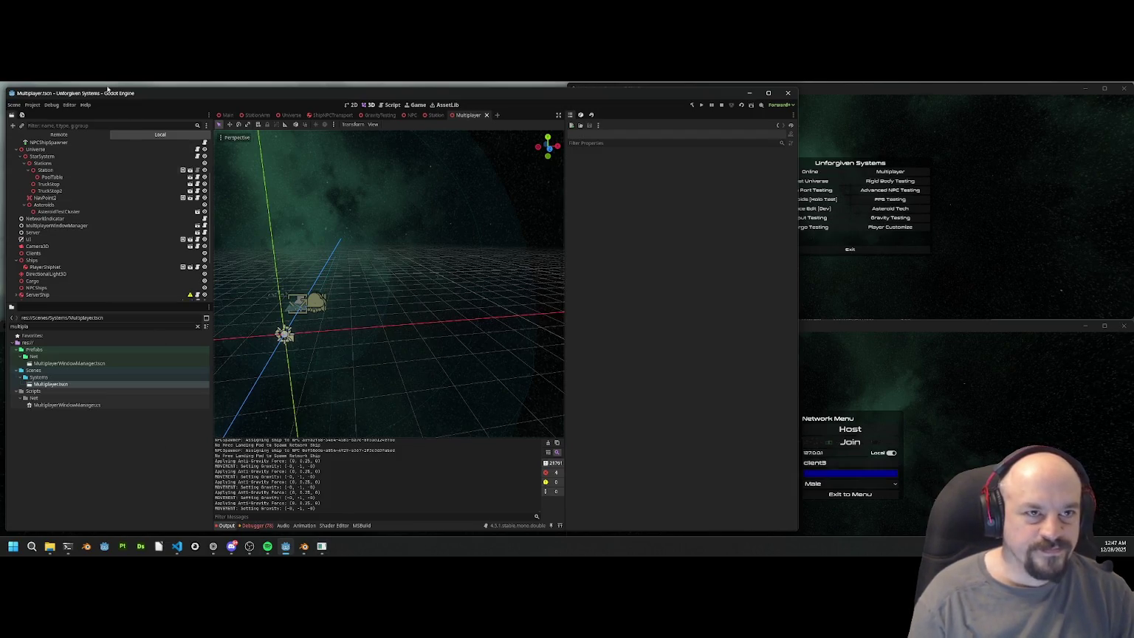
double_click(520, 94)
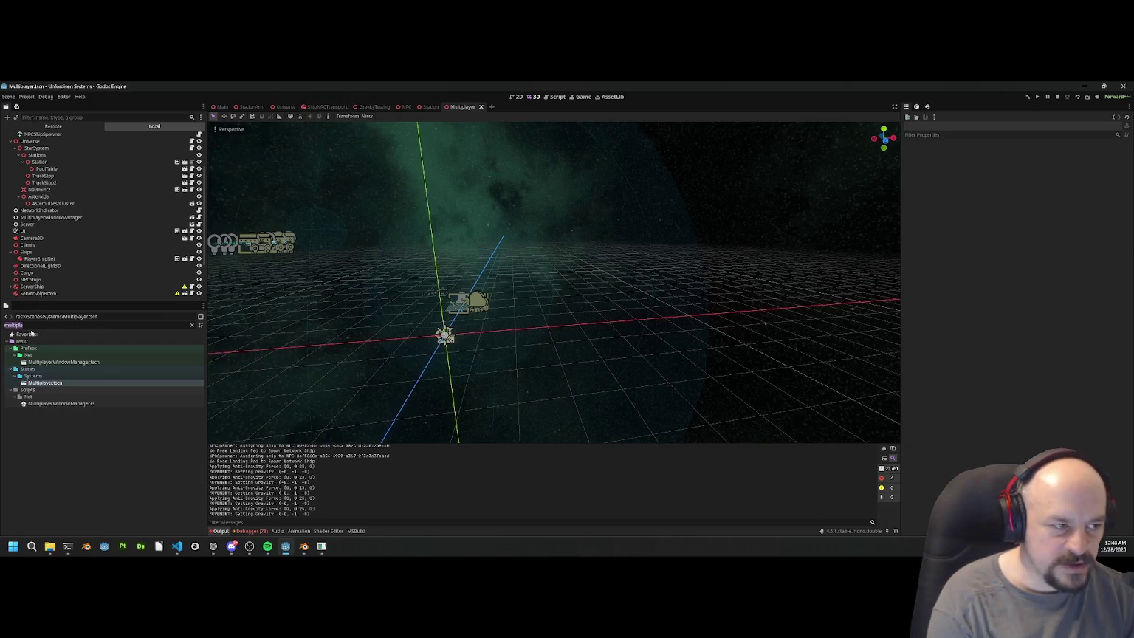
type("testsy")
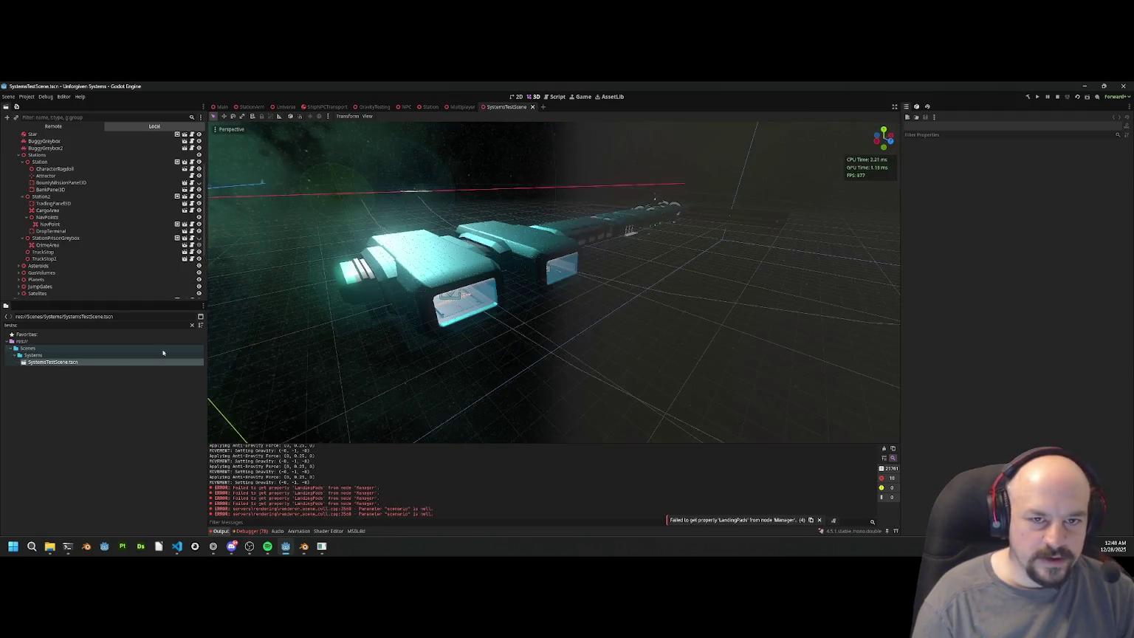
Step: Freelook around the SystemsTestScene station, then select the TruckStop node in the Scene dock
right_click(585, 201)
key("w")
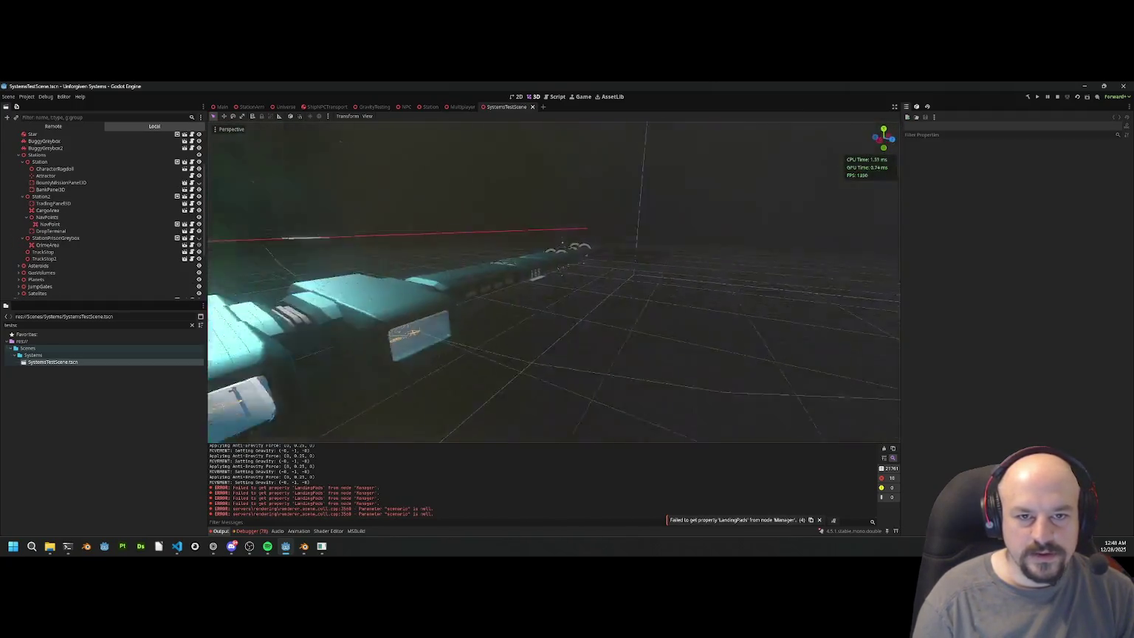
scroll(554, 280, "down", 10)
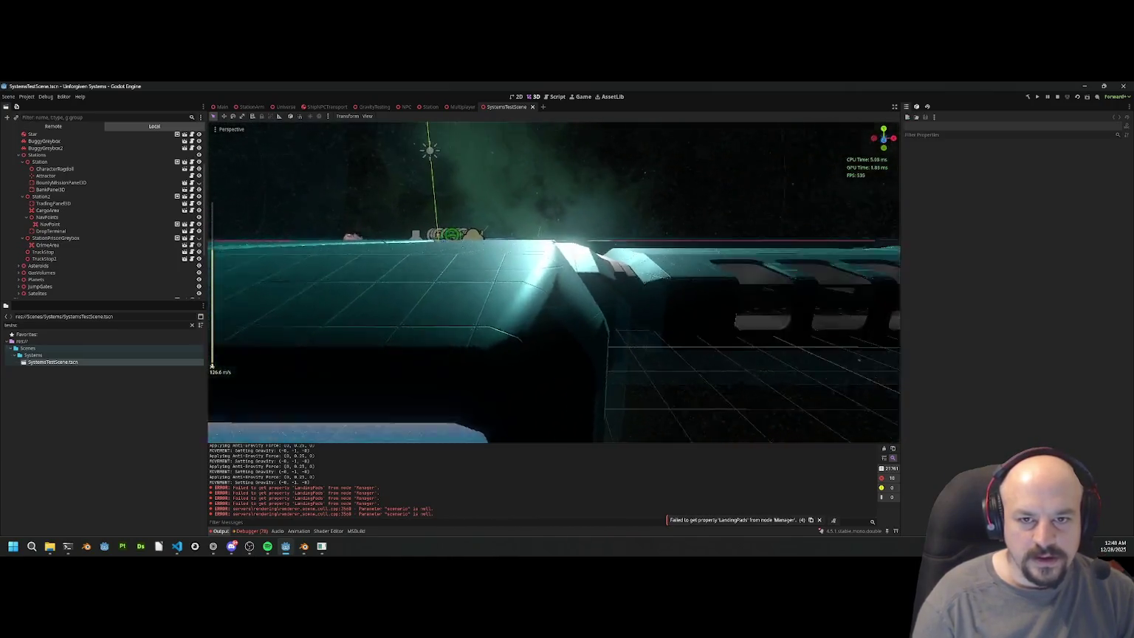
scroll(553, 280, "down", 4)
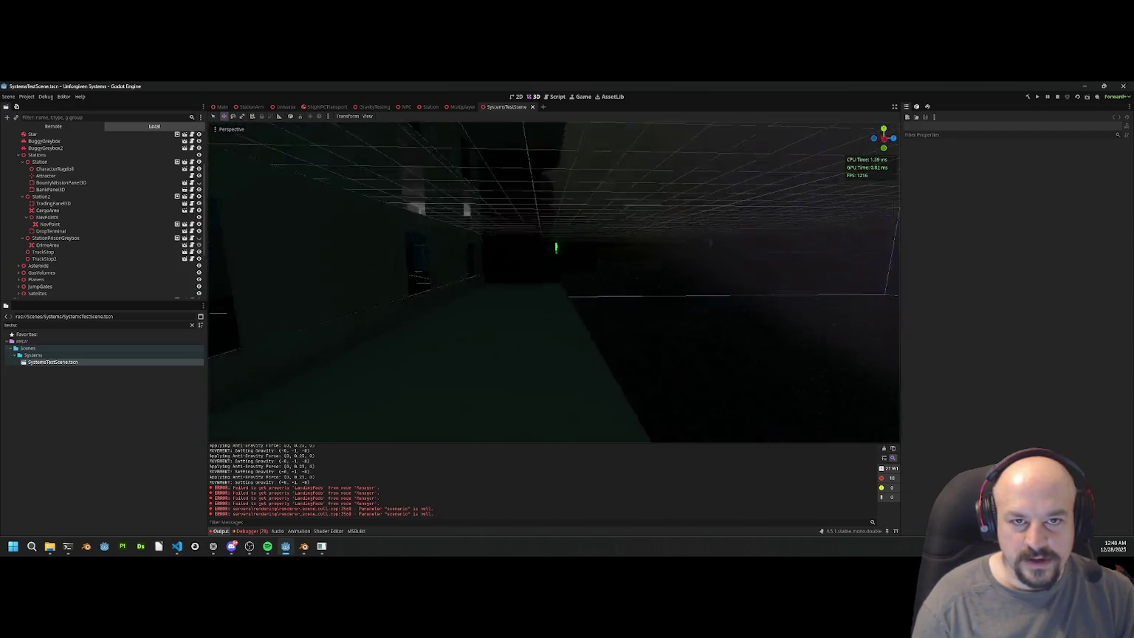
scroll(736, 145, "down", 5)
left_click(556, 251)
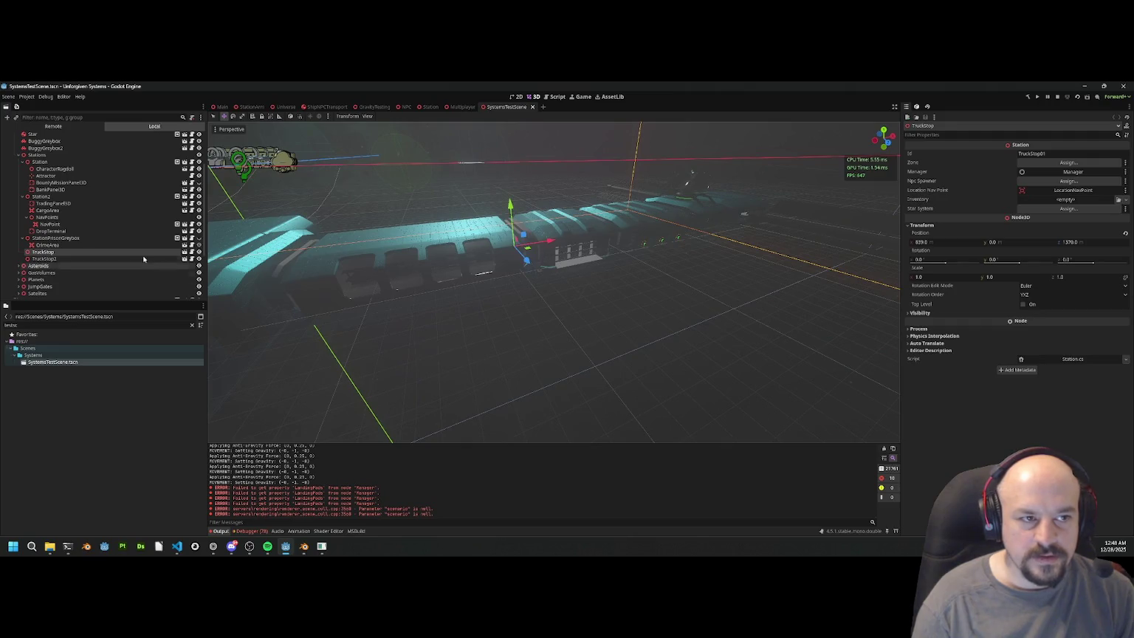
Step: Open TruckStopV2 to fly through its hangar, then return to SystemsTestScene and stop the game
left_click(184, 252)
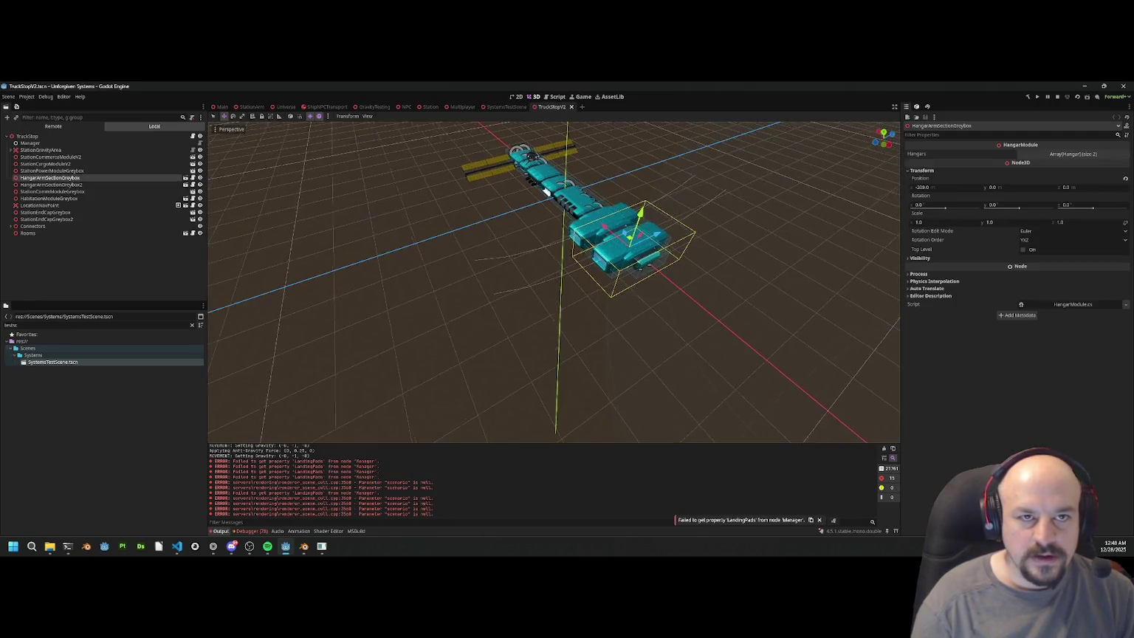
key("w")
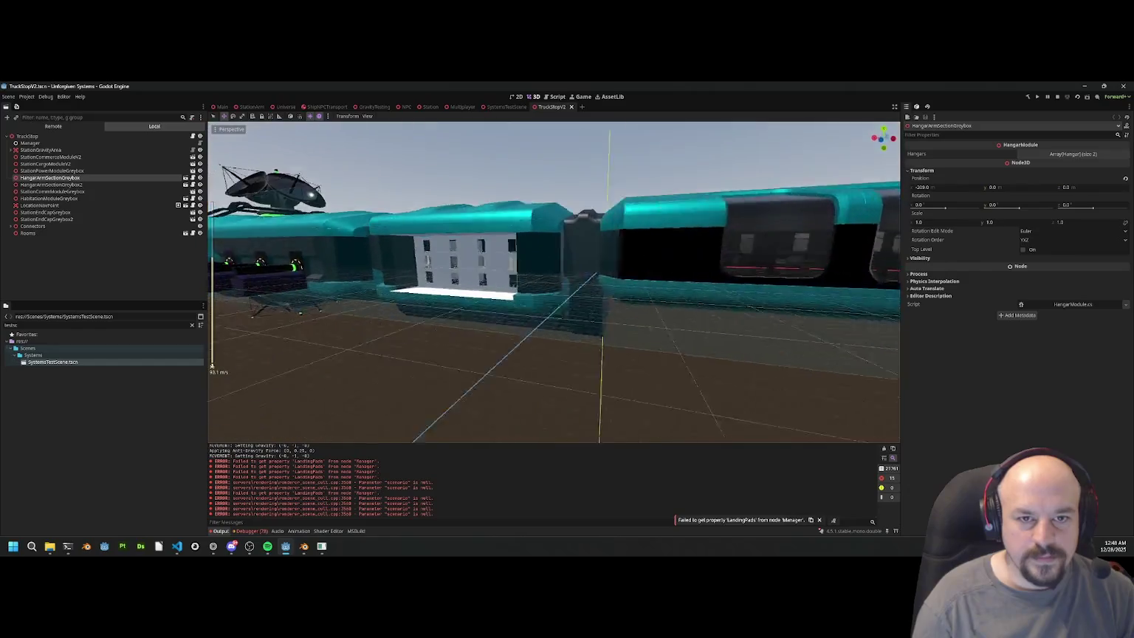
key("f")
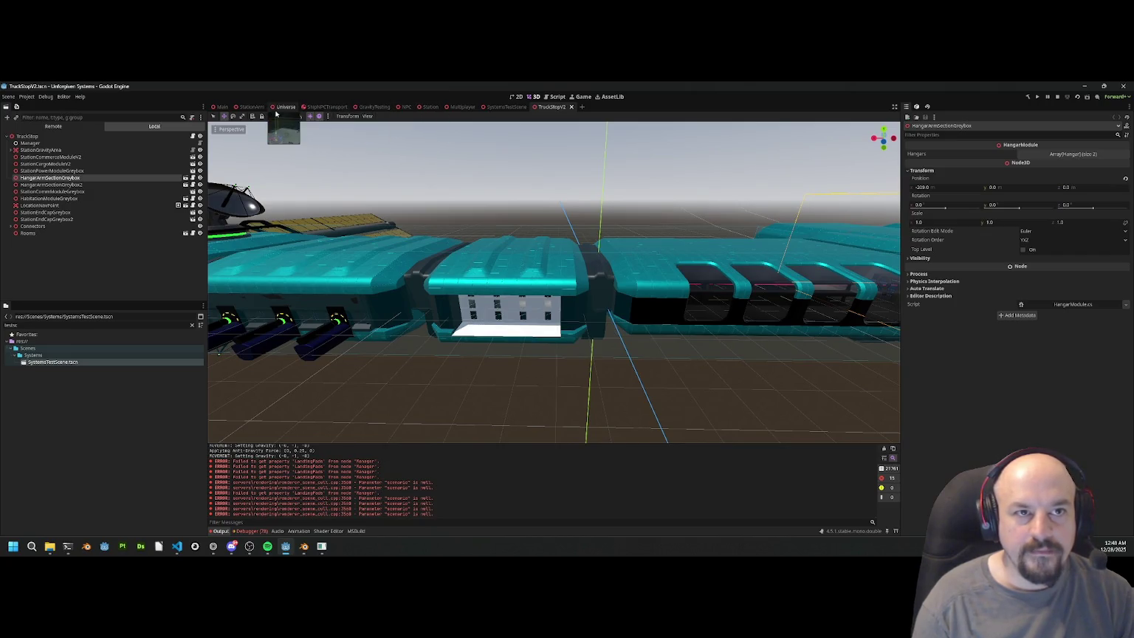
left_click(498, 108)
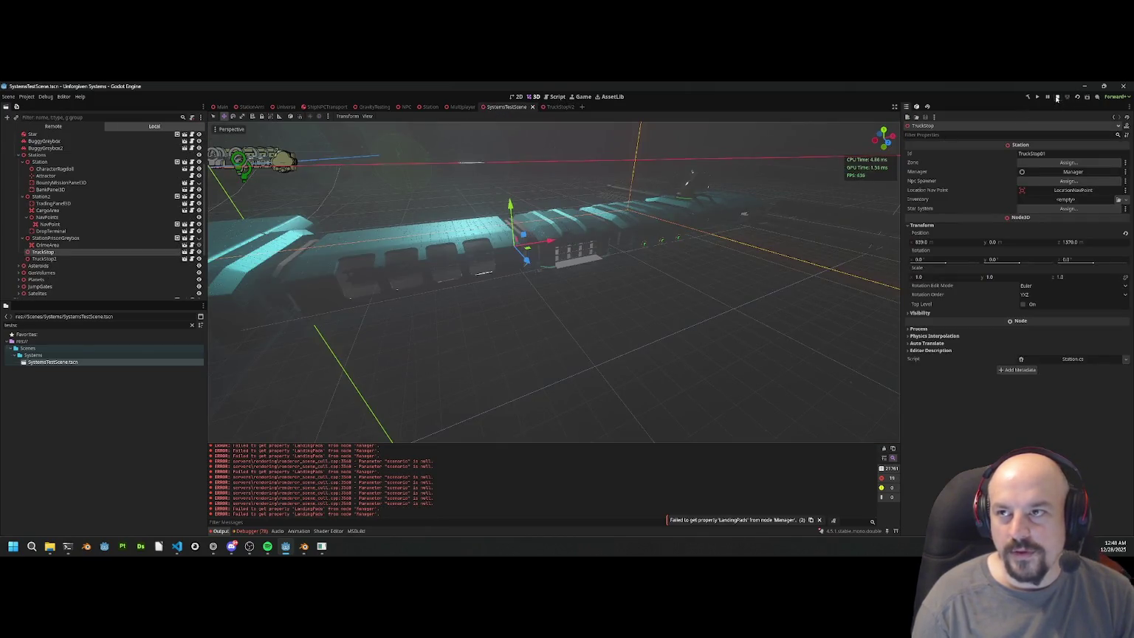
left_click(1057, 98)
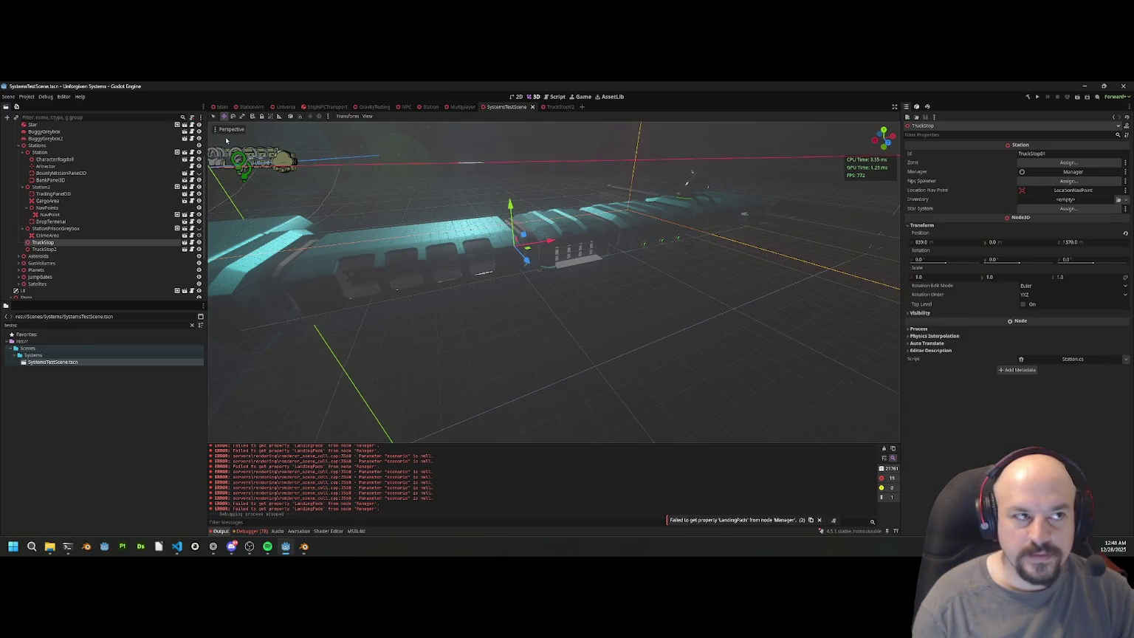
Step: Accept the Debug > Customize Run Instances settings and run the project in debug
left_click(45, 97)
left_click(61, 181)
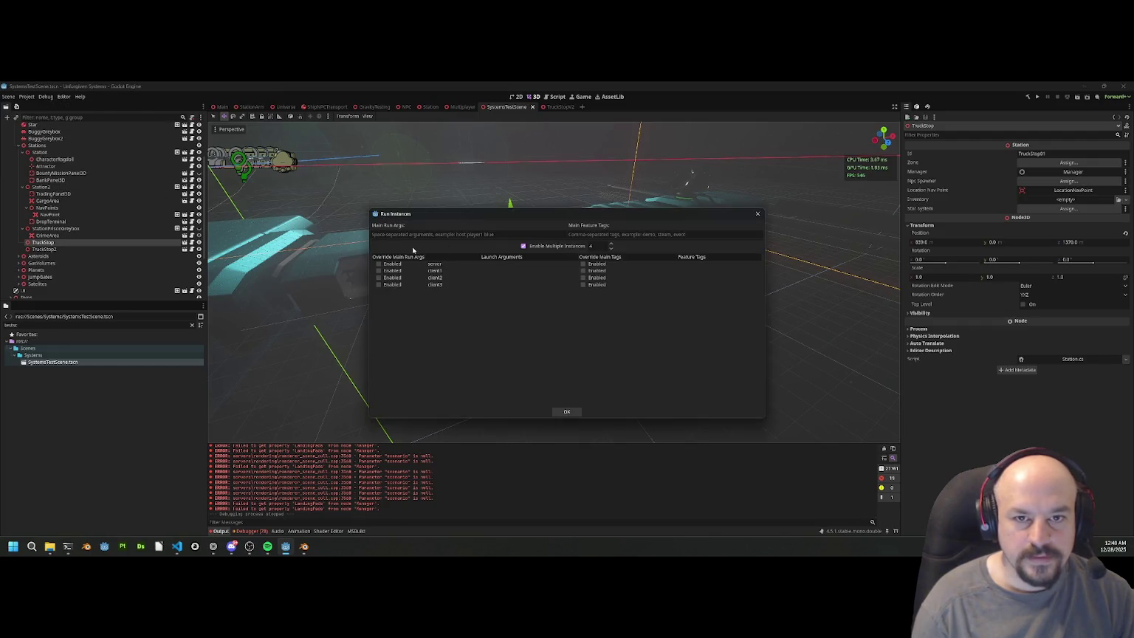
left_click(563, 411)
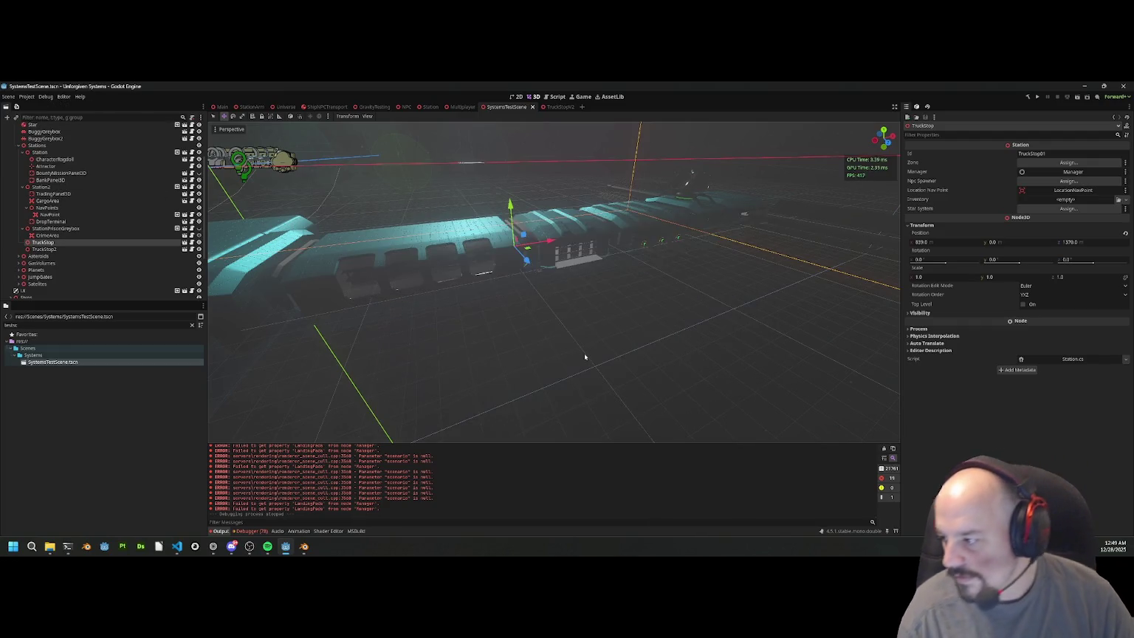
left_click(1077, 97)
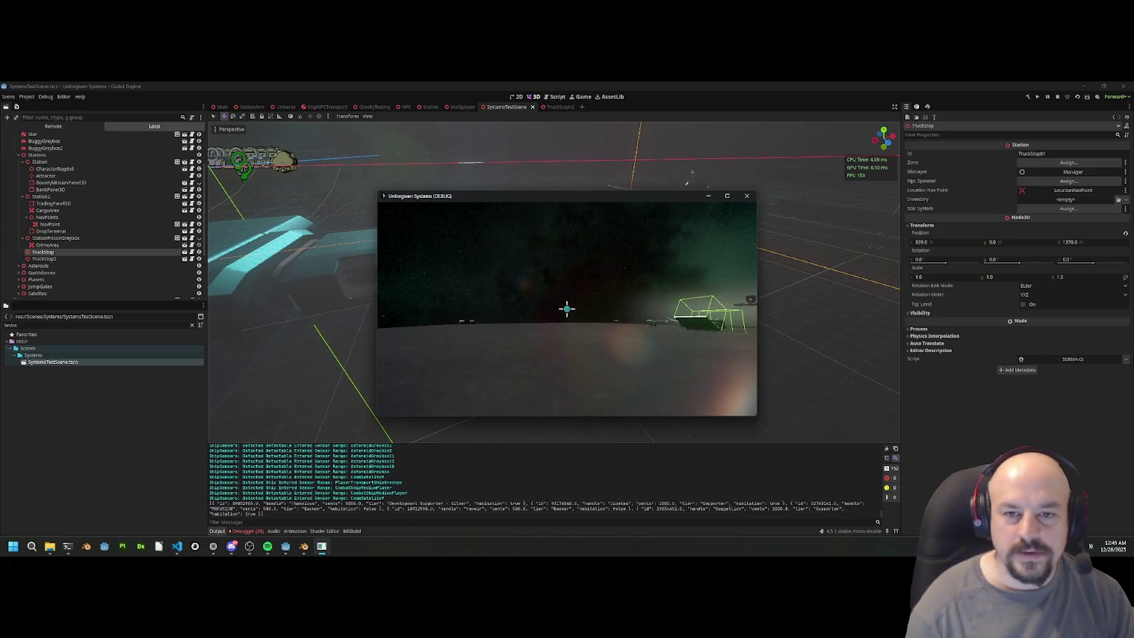
Step: Maximize the game window, walk across the surface toward the ships, and fire the red laser
key("Escape")
left_click(728, 195)
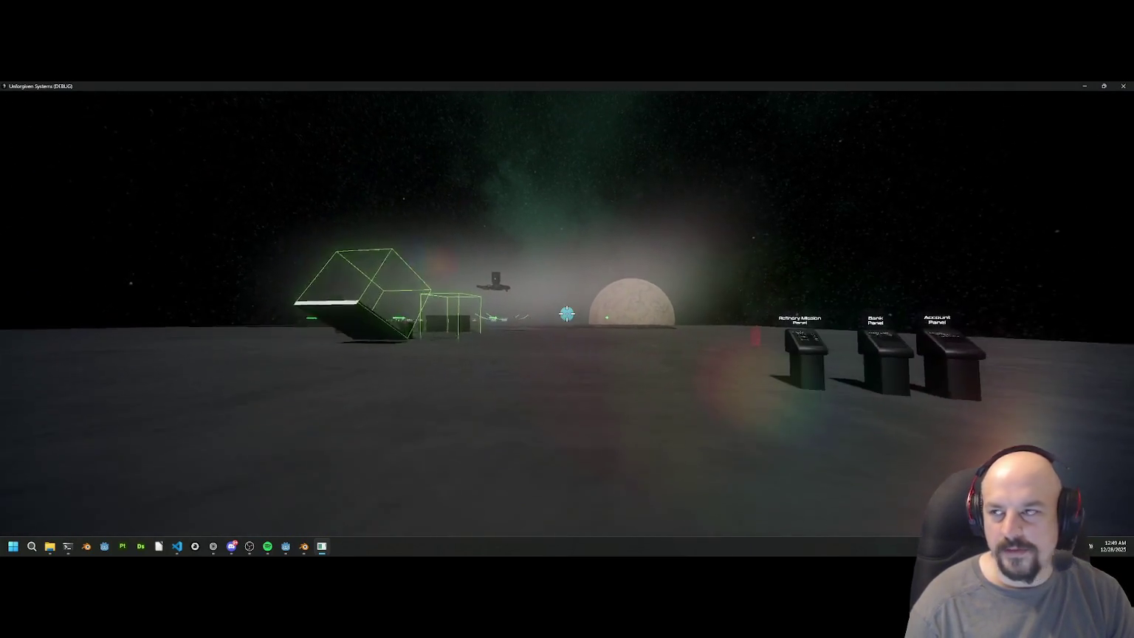
key("w")
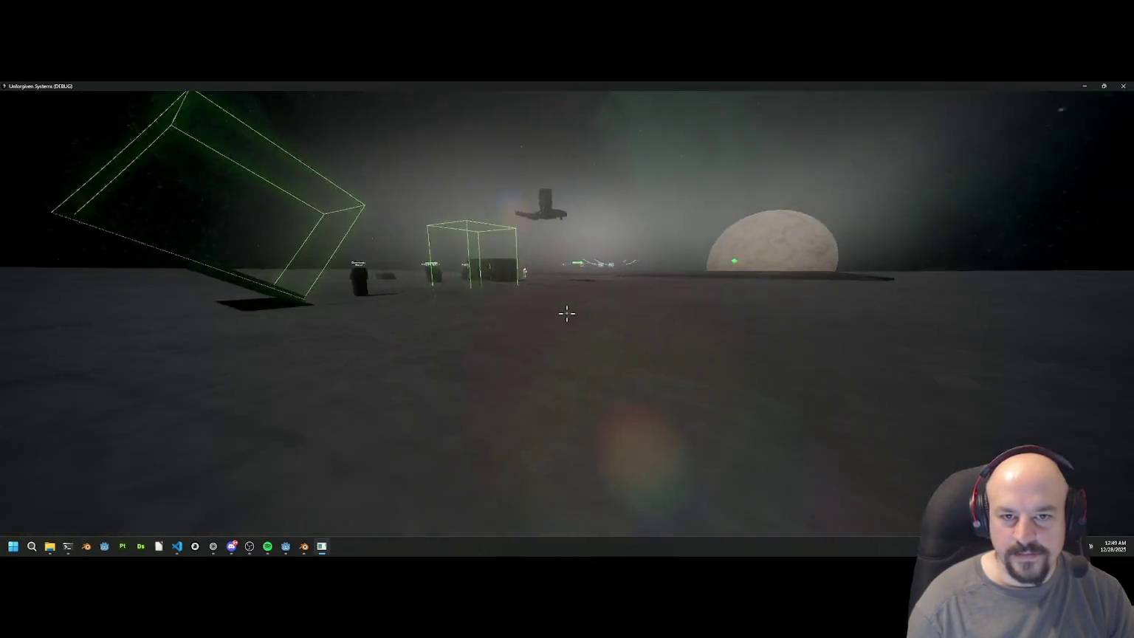
key("w")
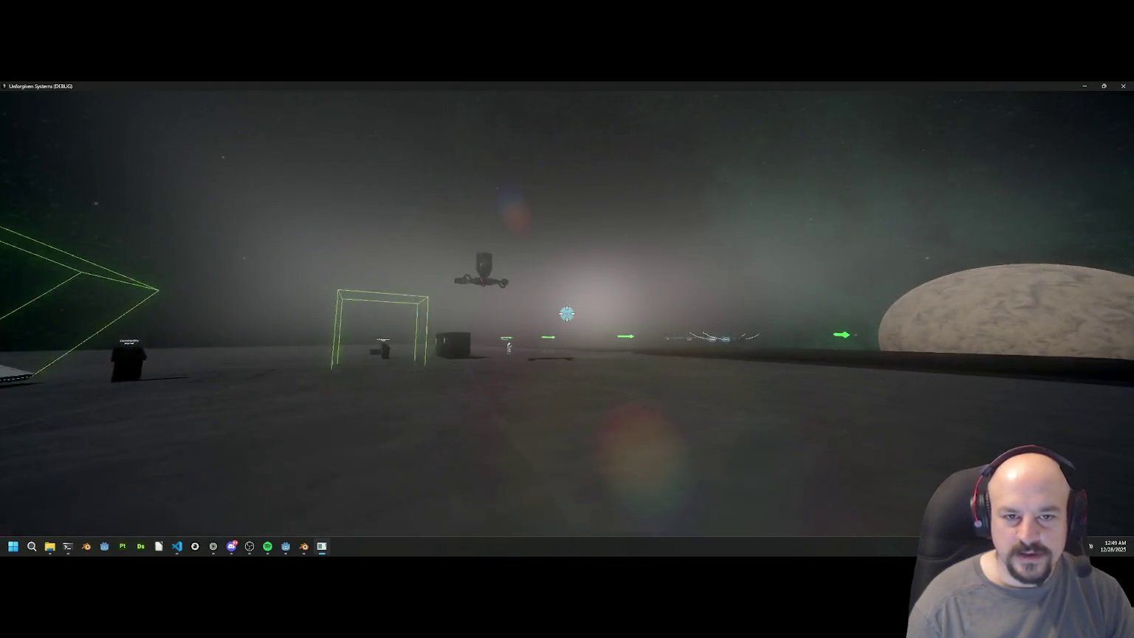
left_click(567, 313)
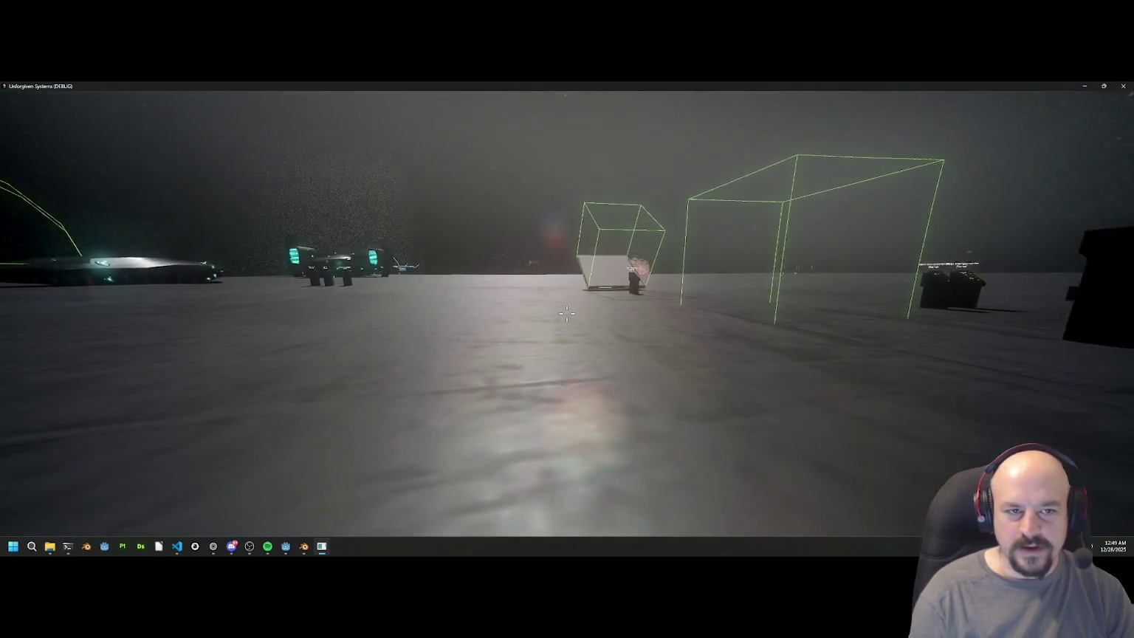
Step: Walk across the surface right up to the nearest parked ship
key("w")
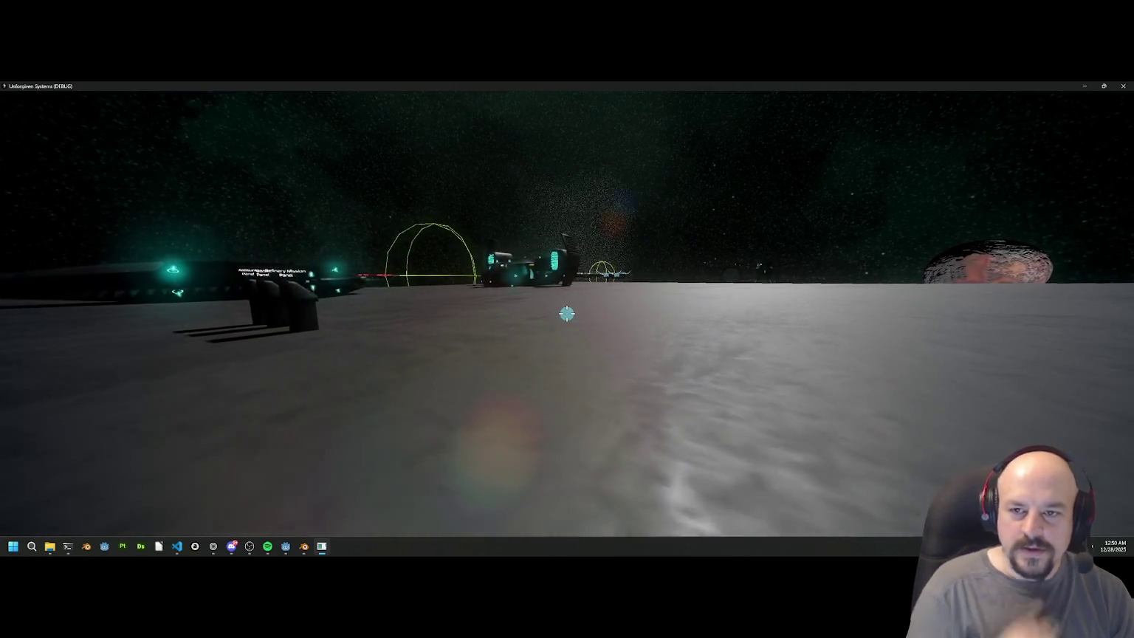
key("w")
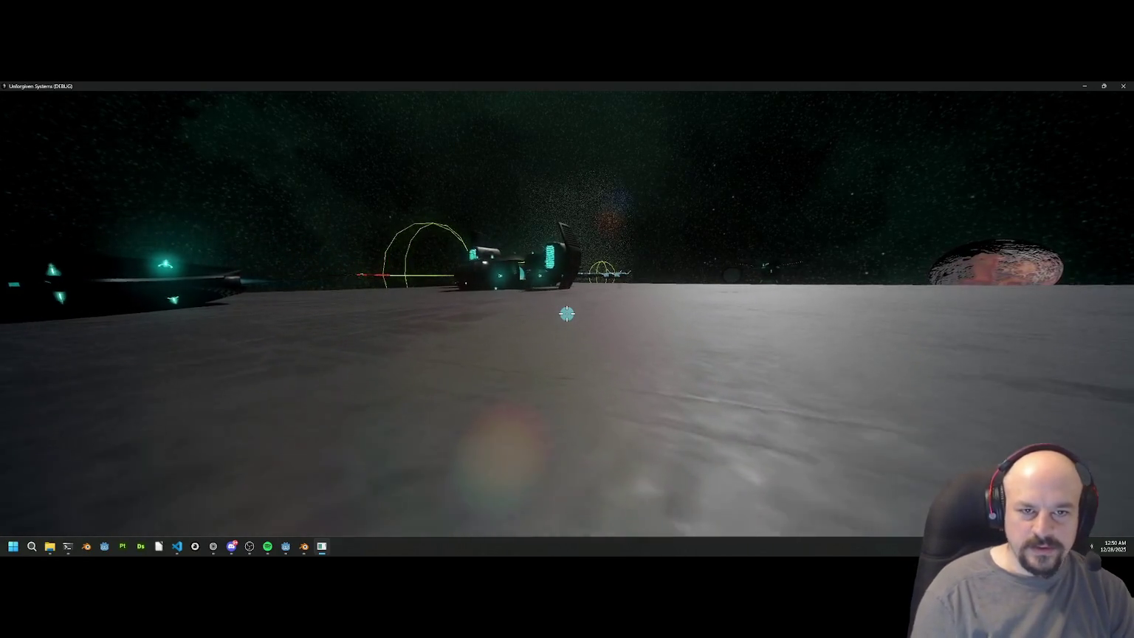
key("w")
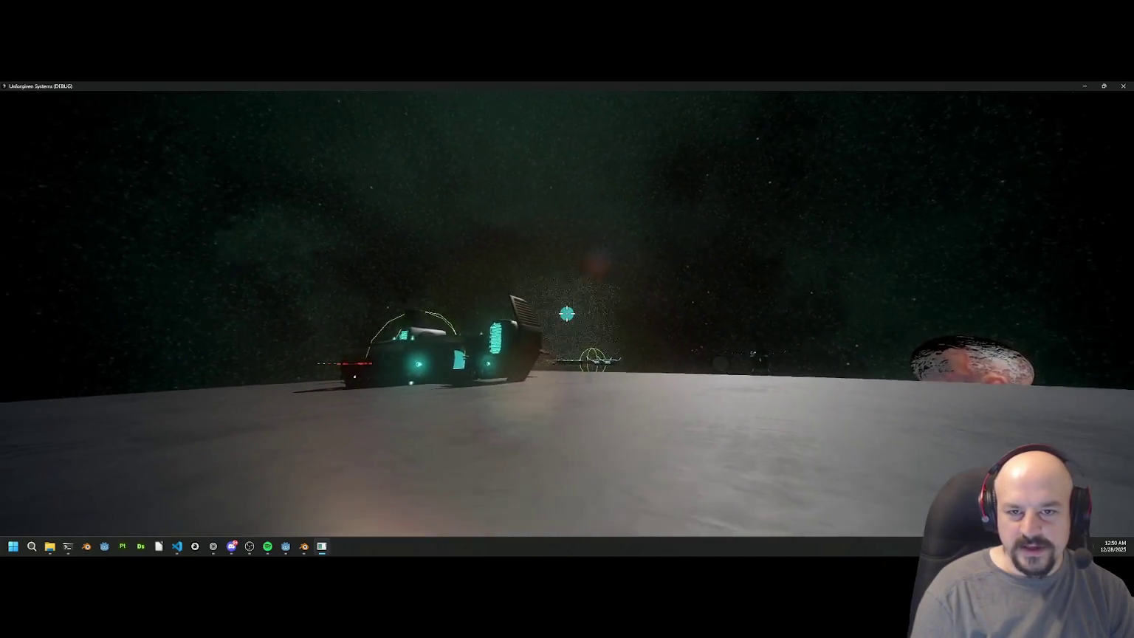
key("w")
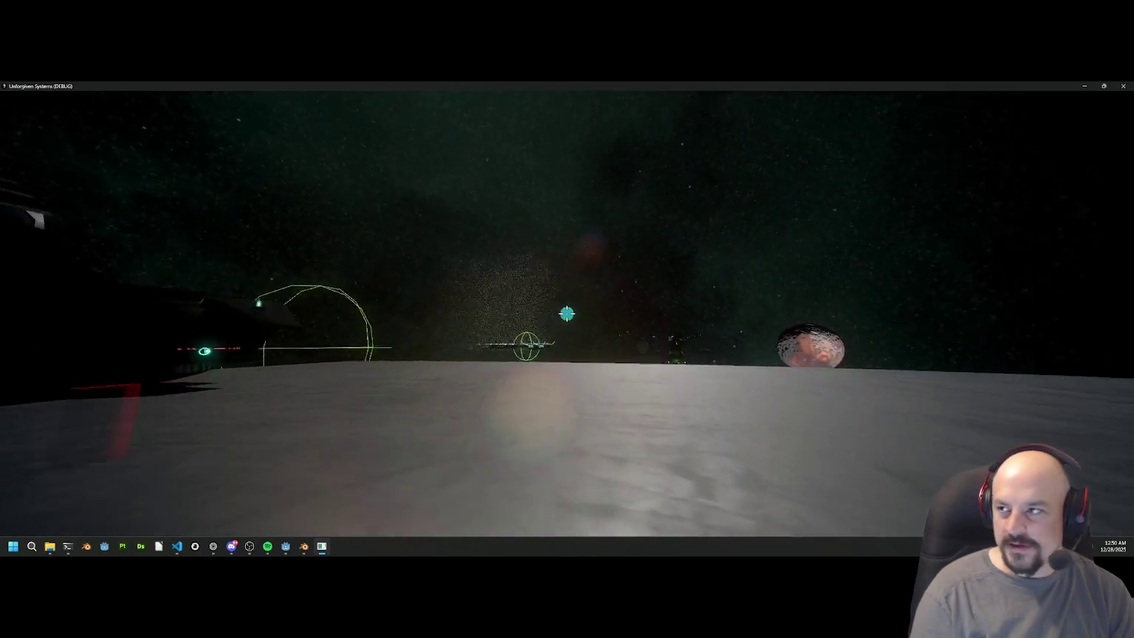
key("w")
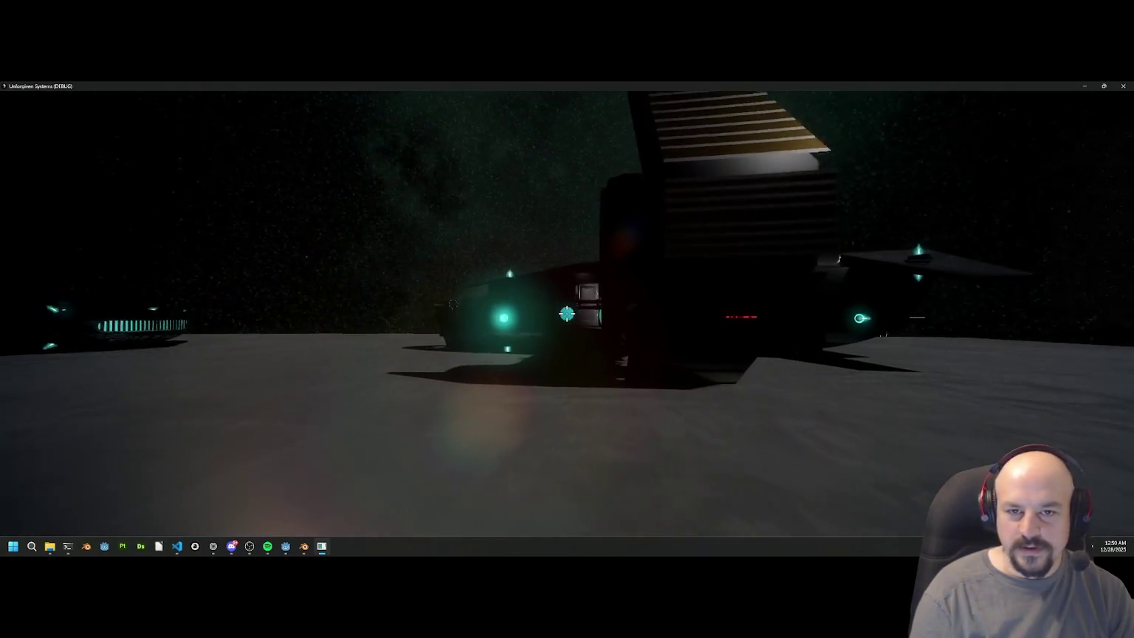
Step: Step inside the ship, take the pilot seat, and accelerate away
key("w")
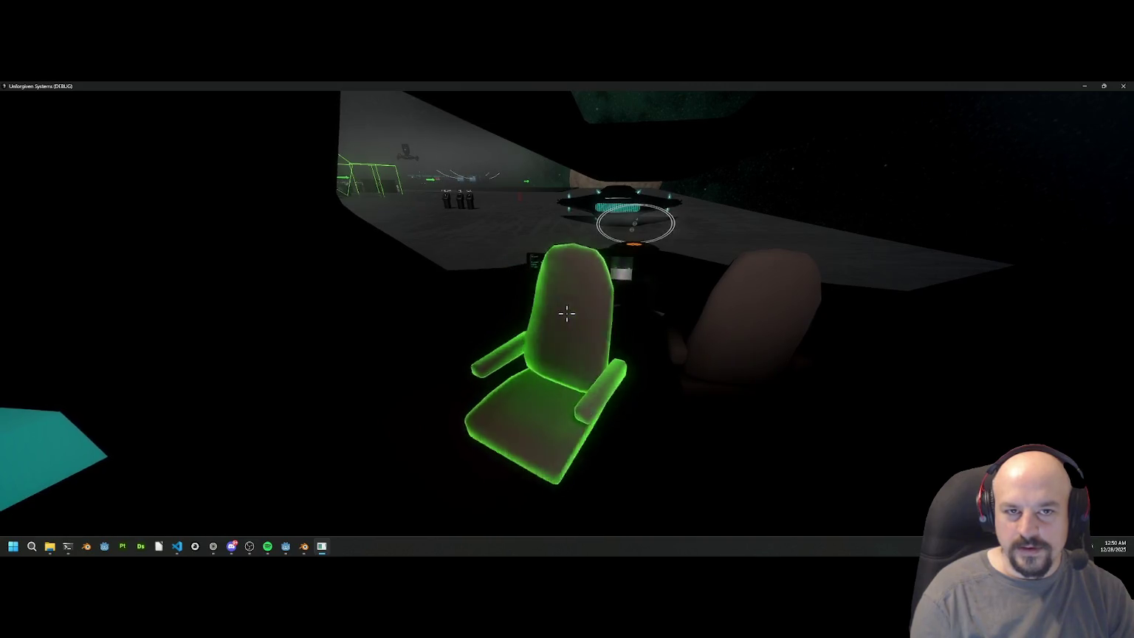
key("e")
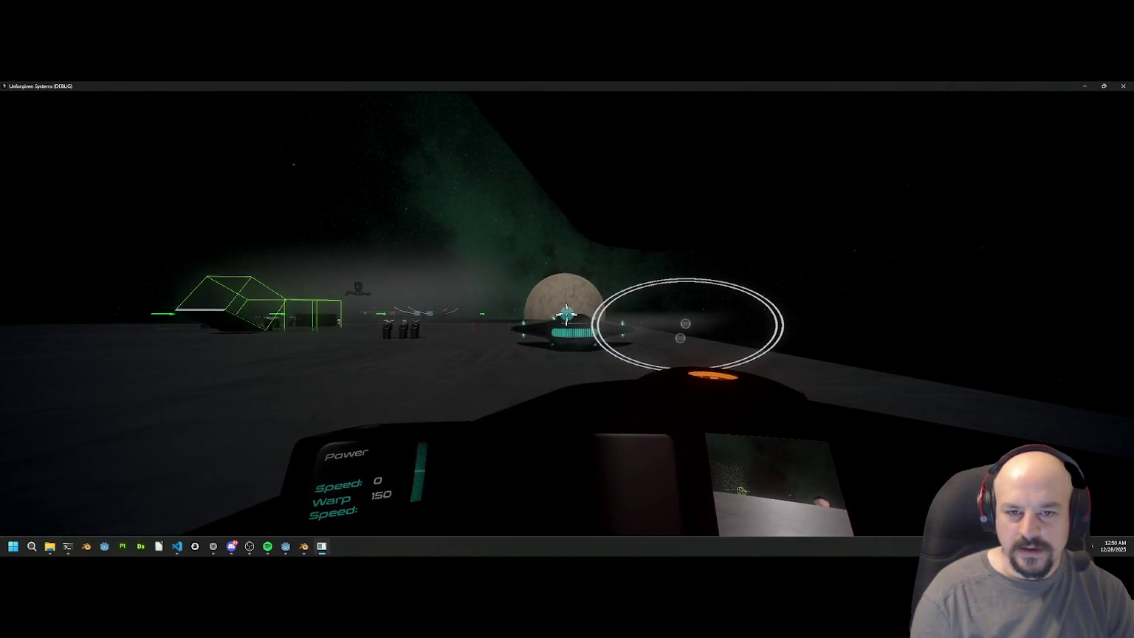
key("w")
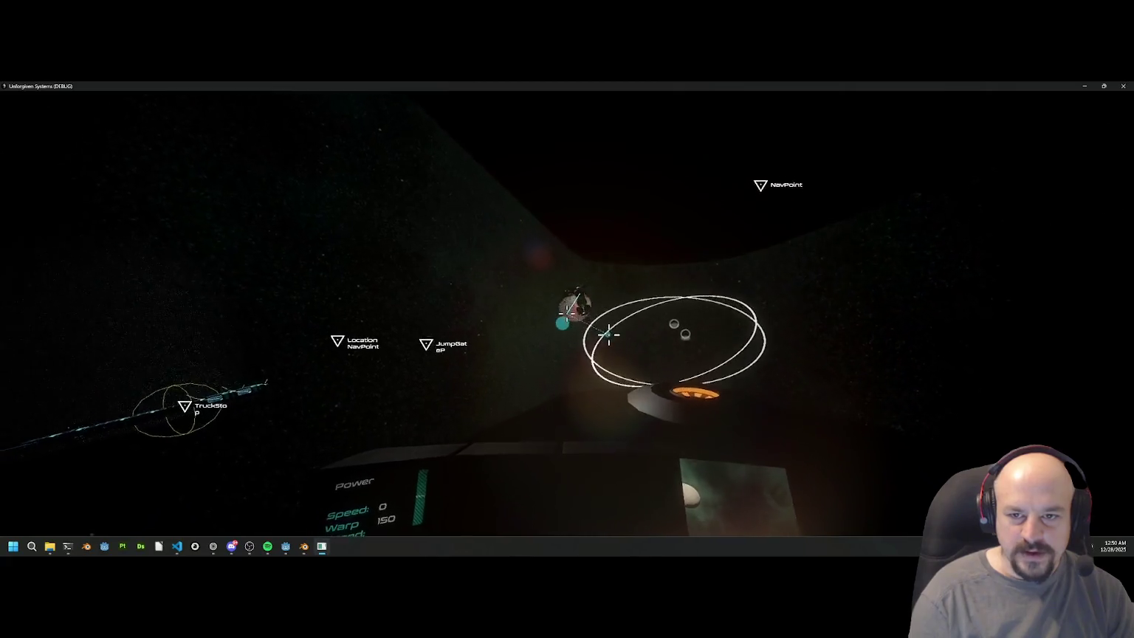
Step: Steer the ship toward the Station marker to dock there
key("w")
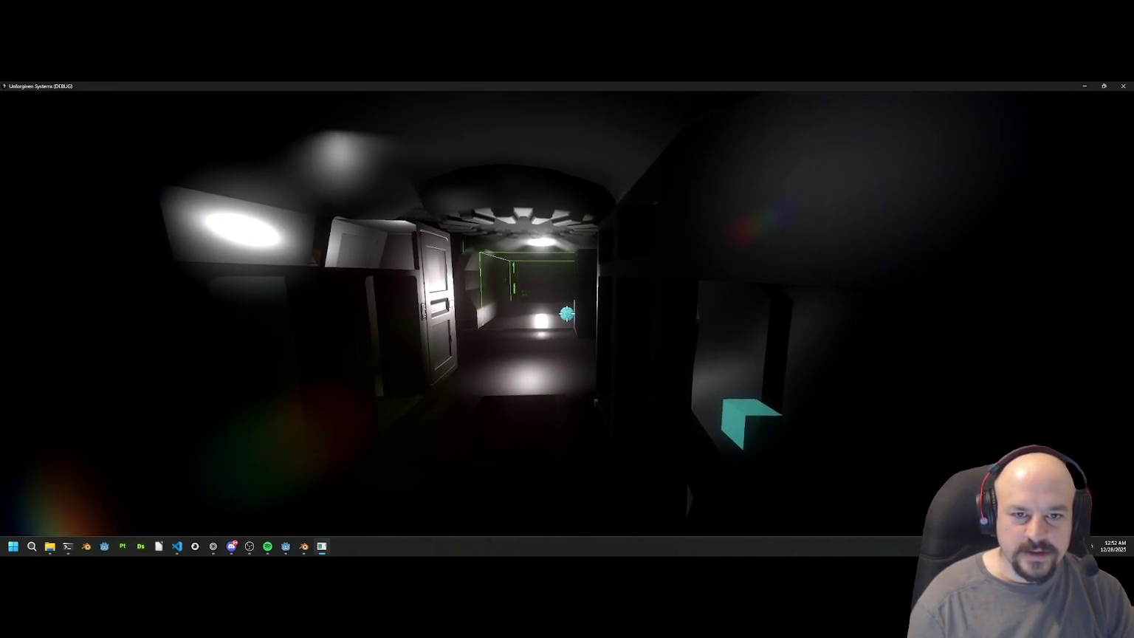
Step: Walk past the row of control panels and climb the staircase to the upper landing
key("w")
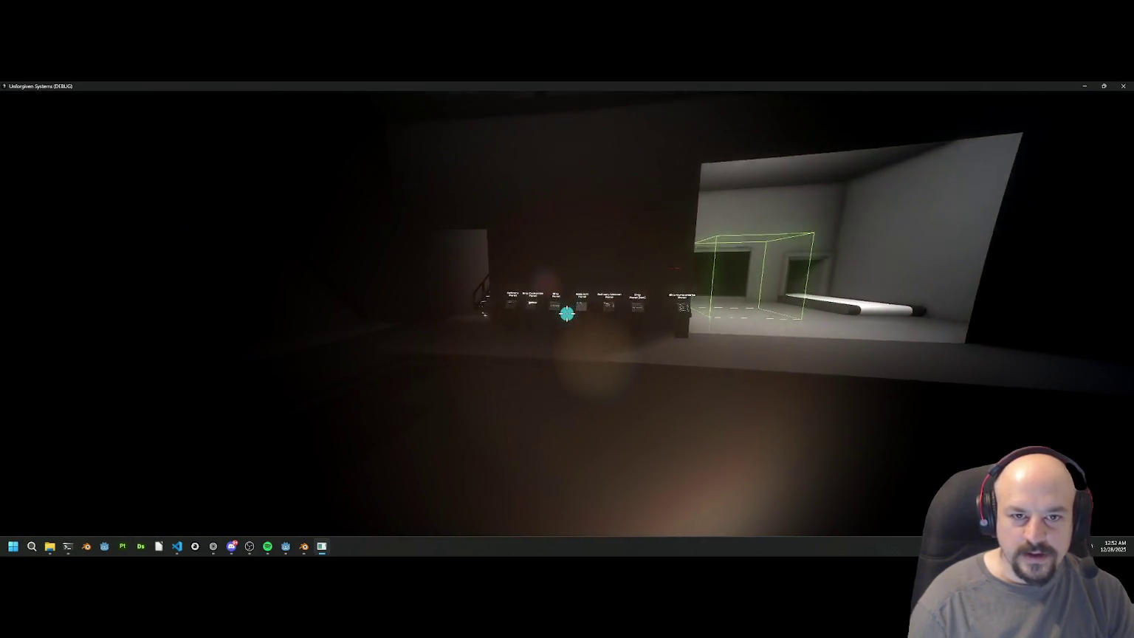
key("w")
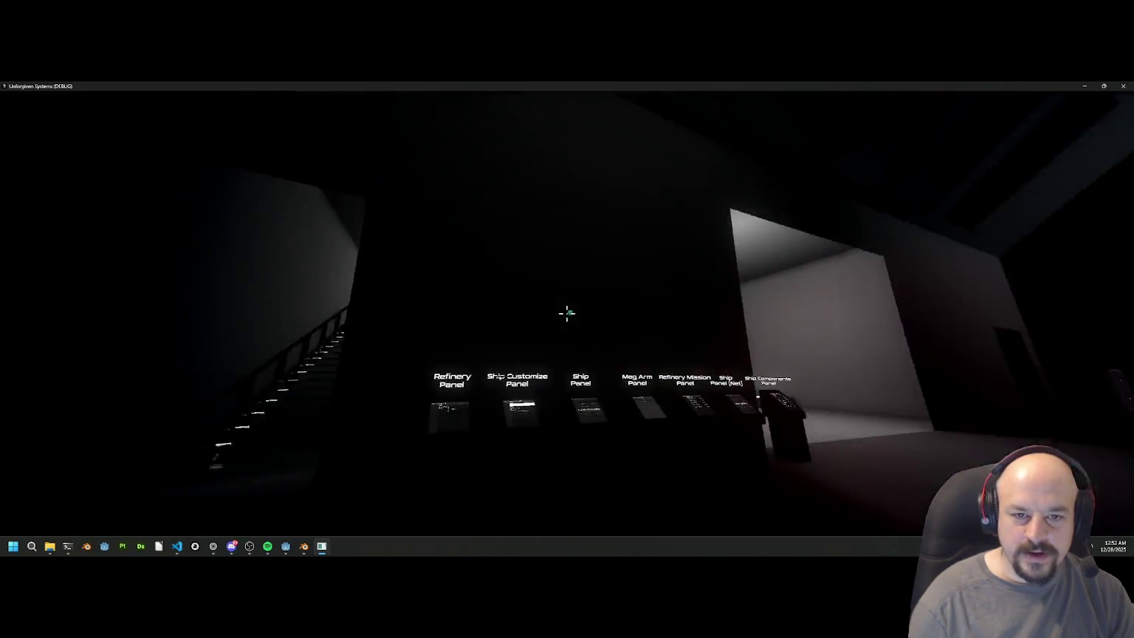
key("w")
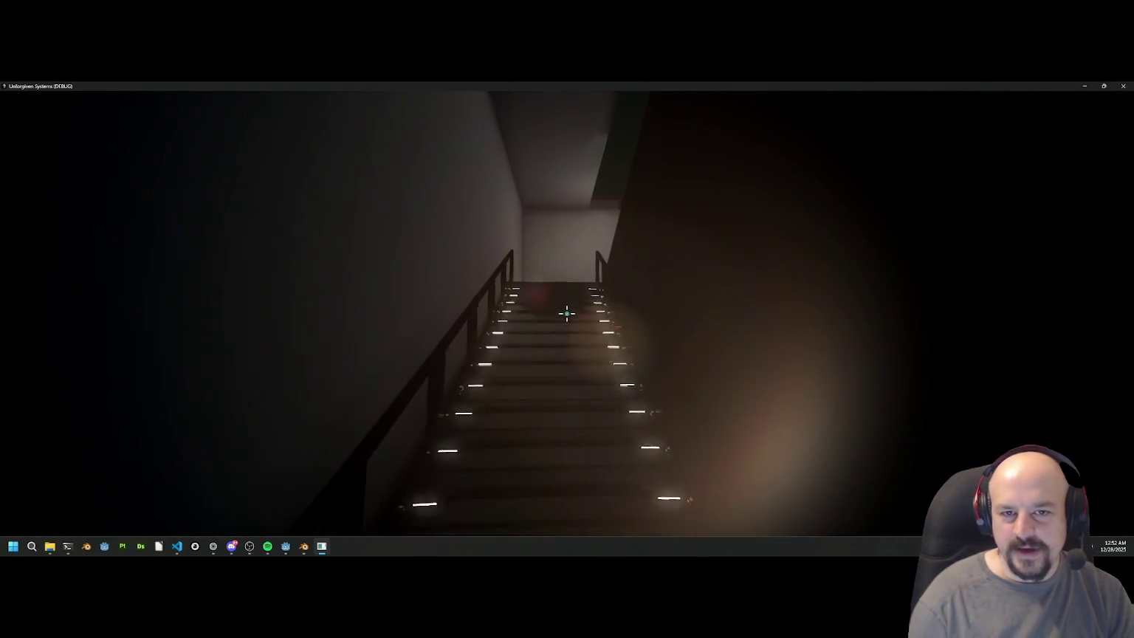
key("w")
key("w")
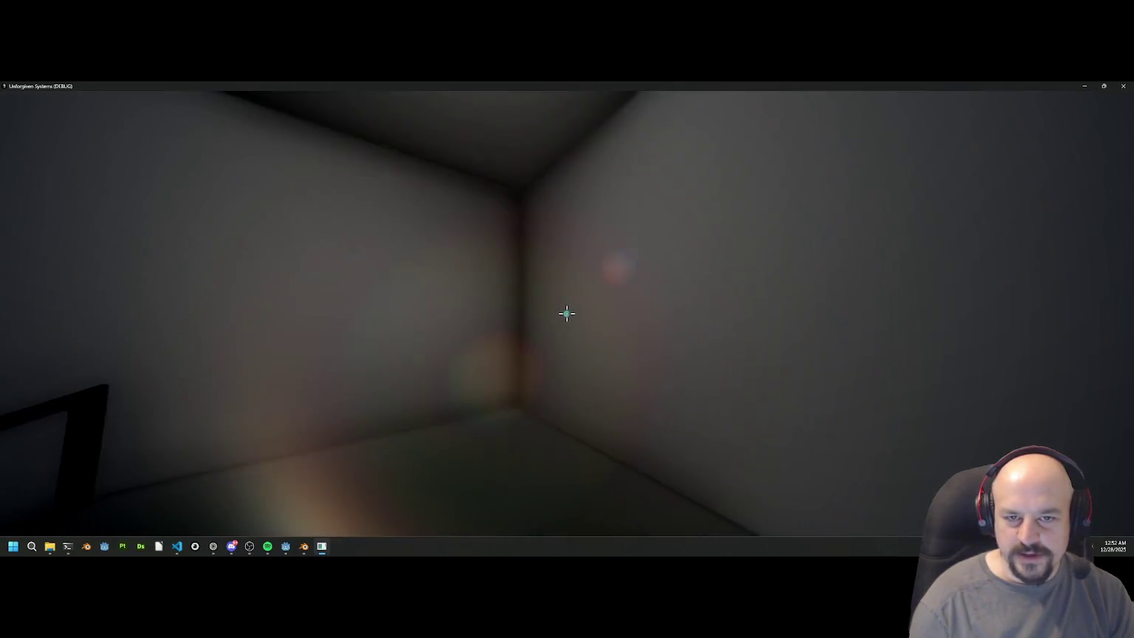
Step: Go back down the stairs, cross the big room, and enter the lit corridor
key("w")
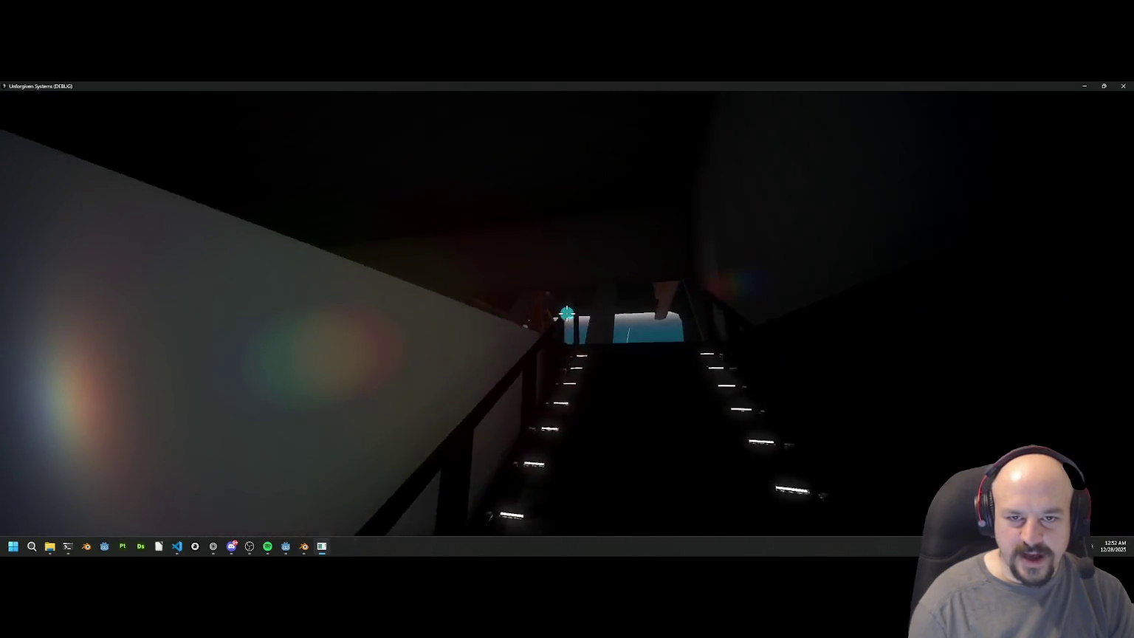
key("w")
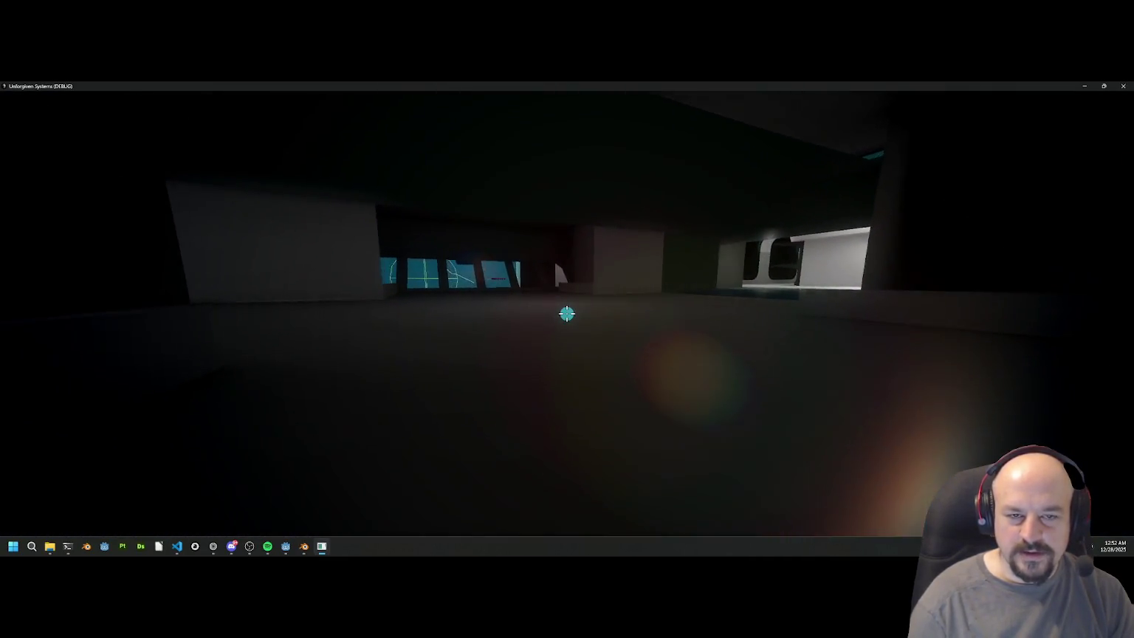
key("w")
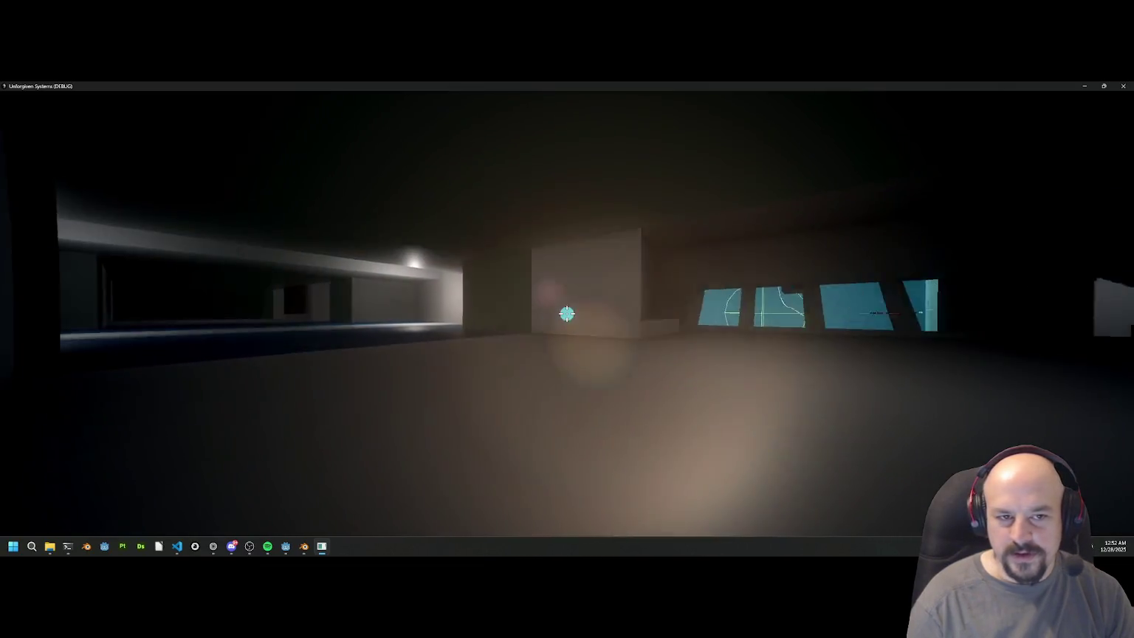
key("w")
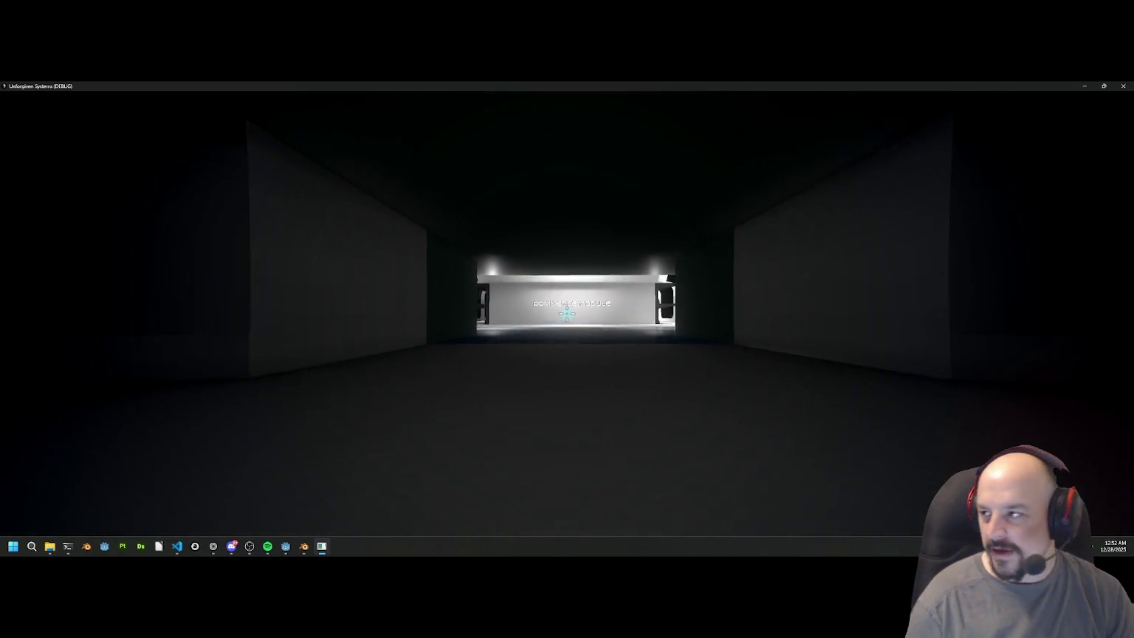
Step: Walk up to the Commerce Module sign and through its doorway into the corridor
key("w")
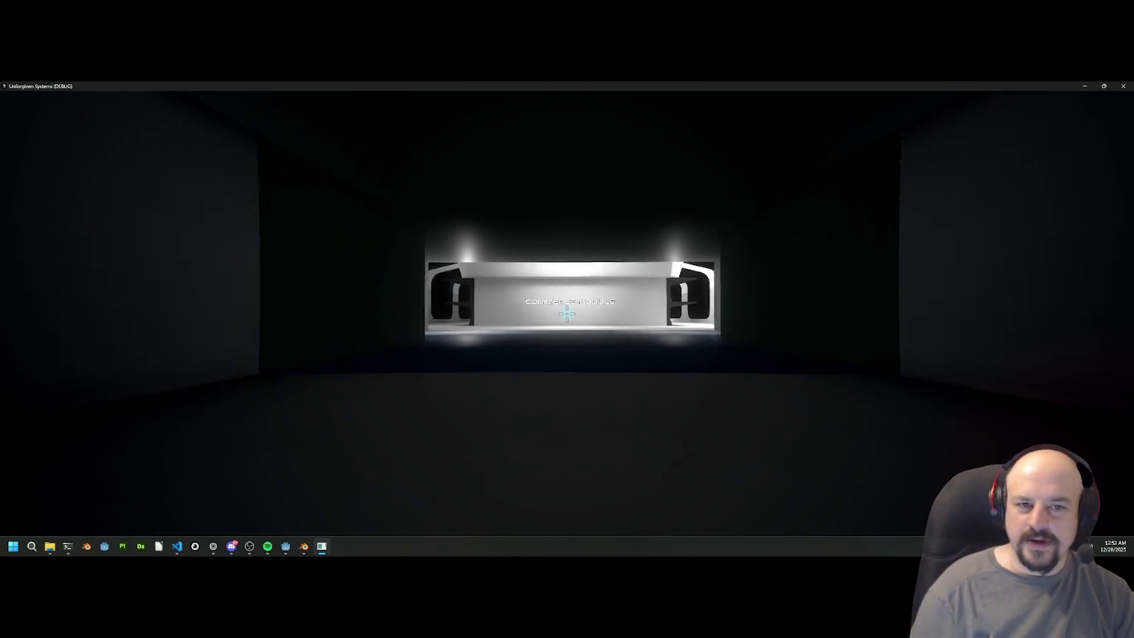
key("w")
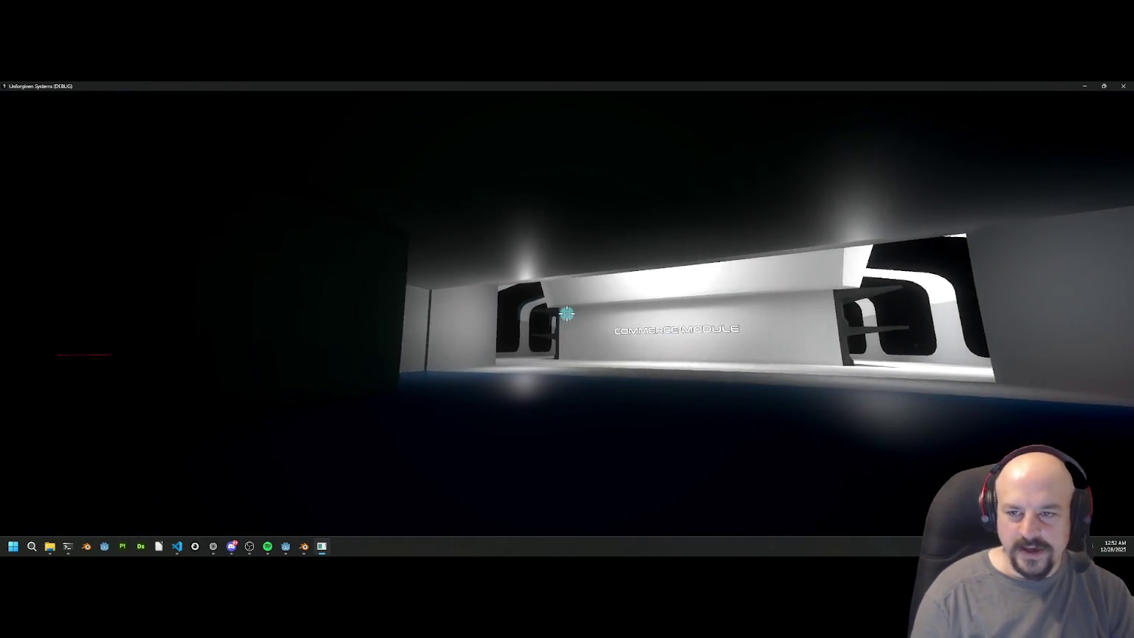
key("w")
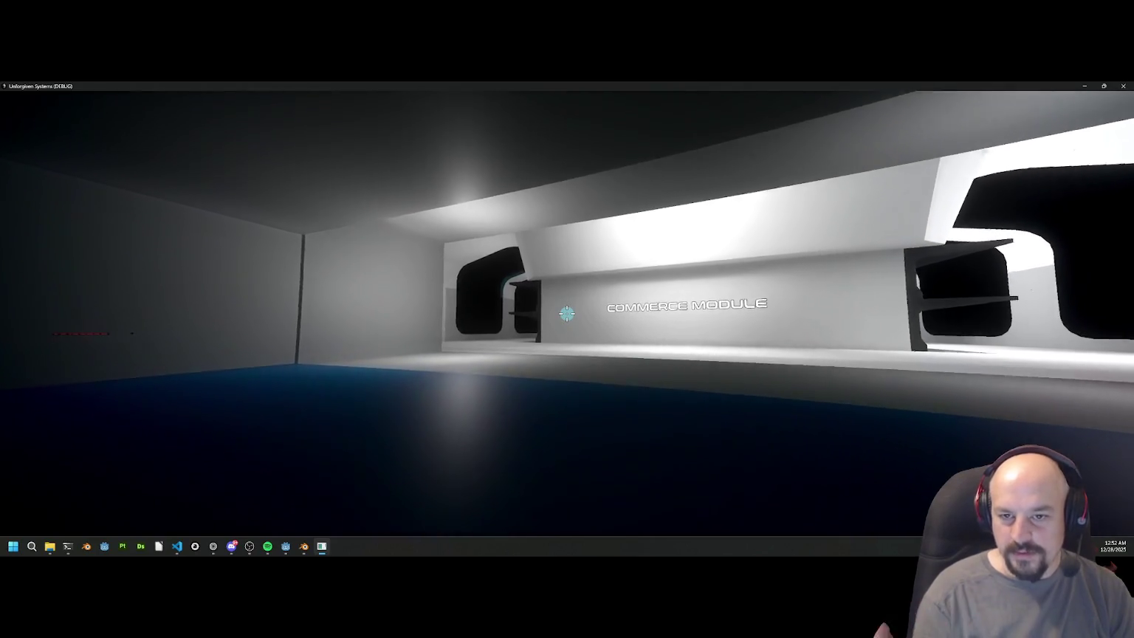
key("w")
key("w")
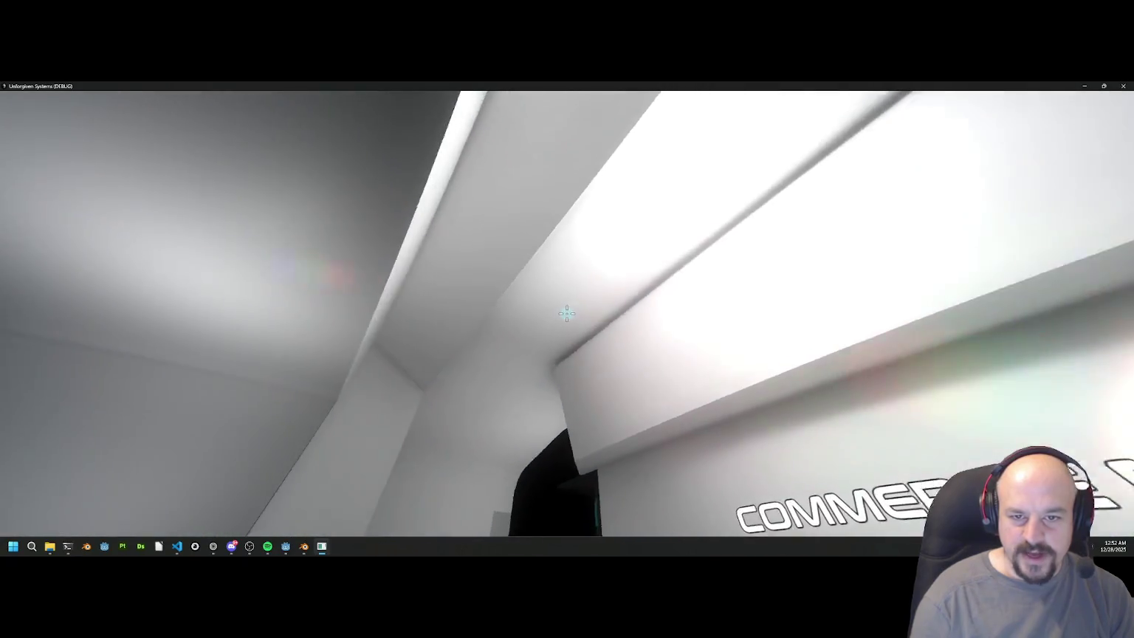
key("s")
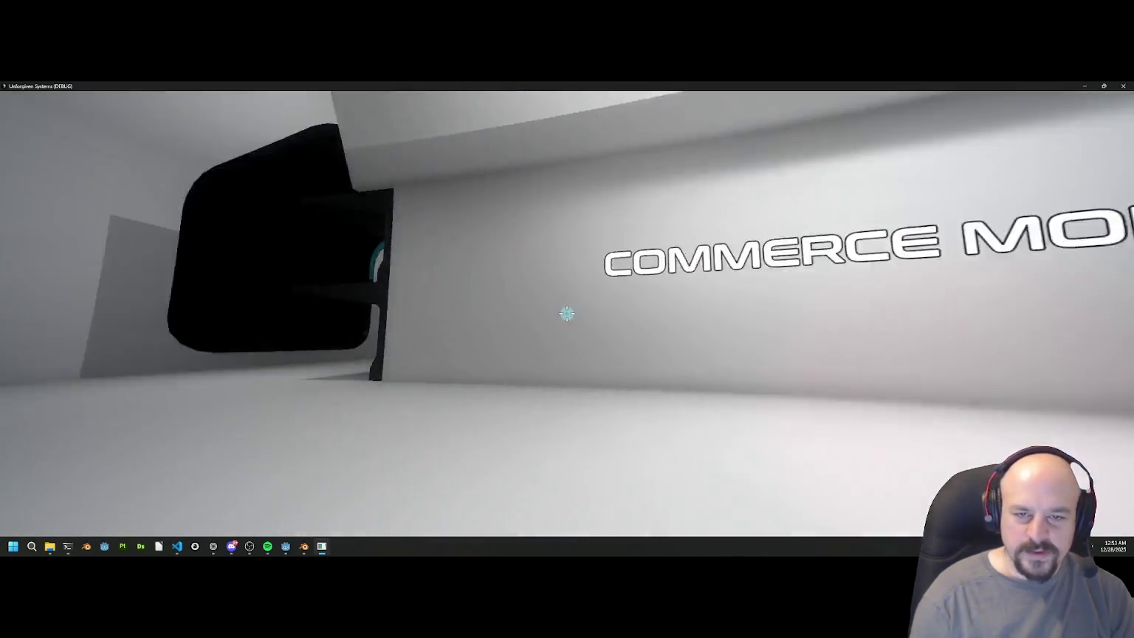
key("a")
key("w")
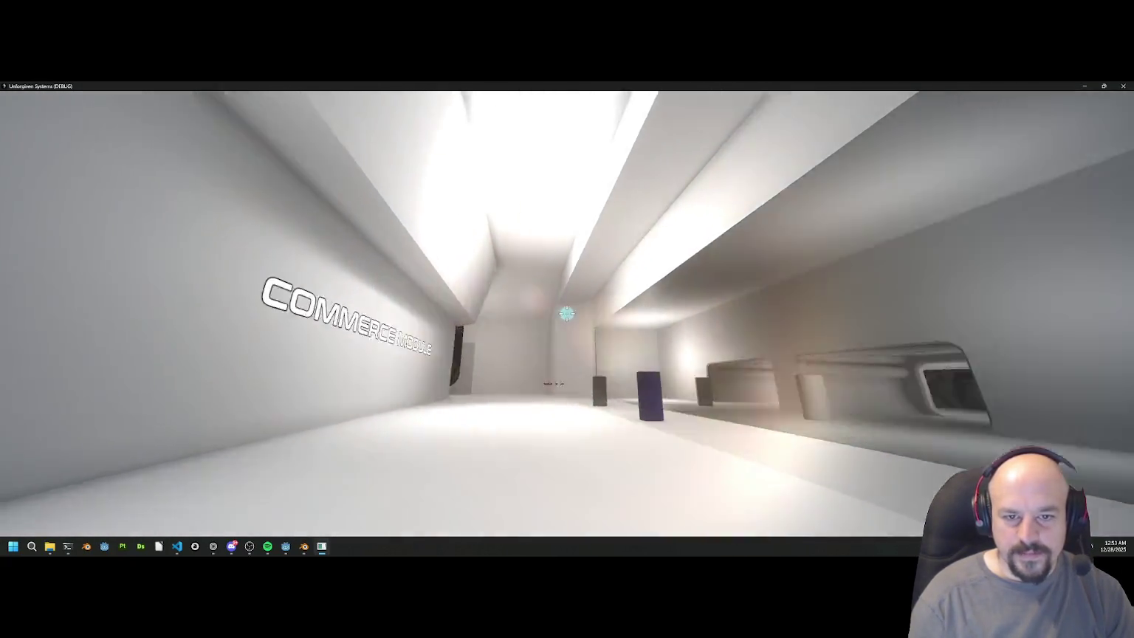
mouse_move(566, 313)
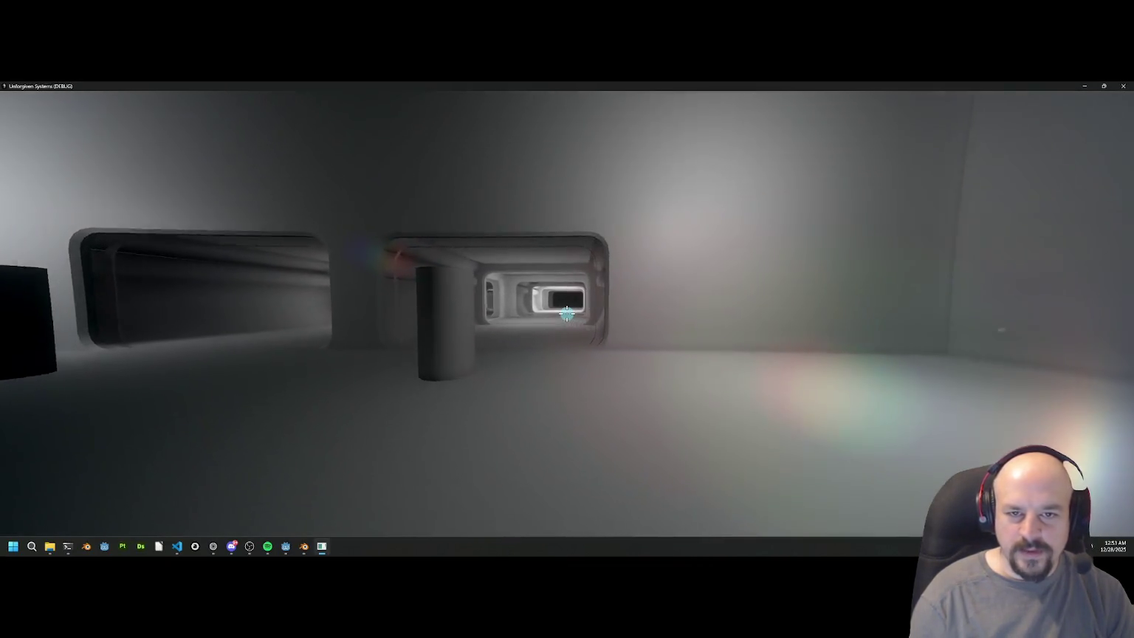
Step: Walk through the tunnel into the next room, then bring up Godot as a small window
key("w")
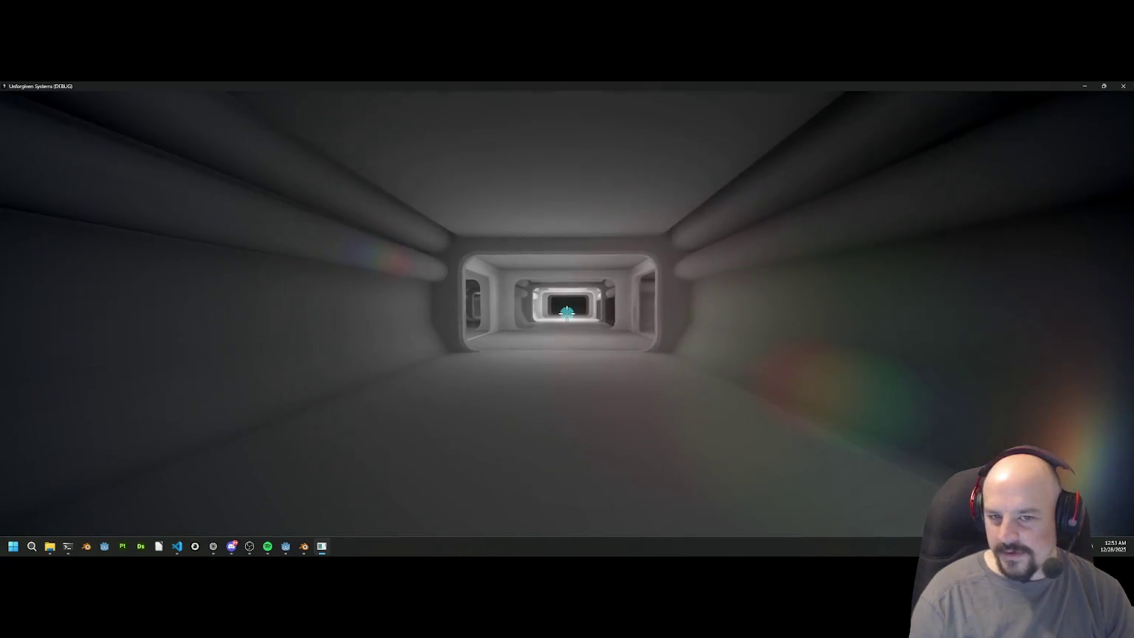
key("w")
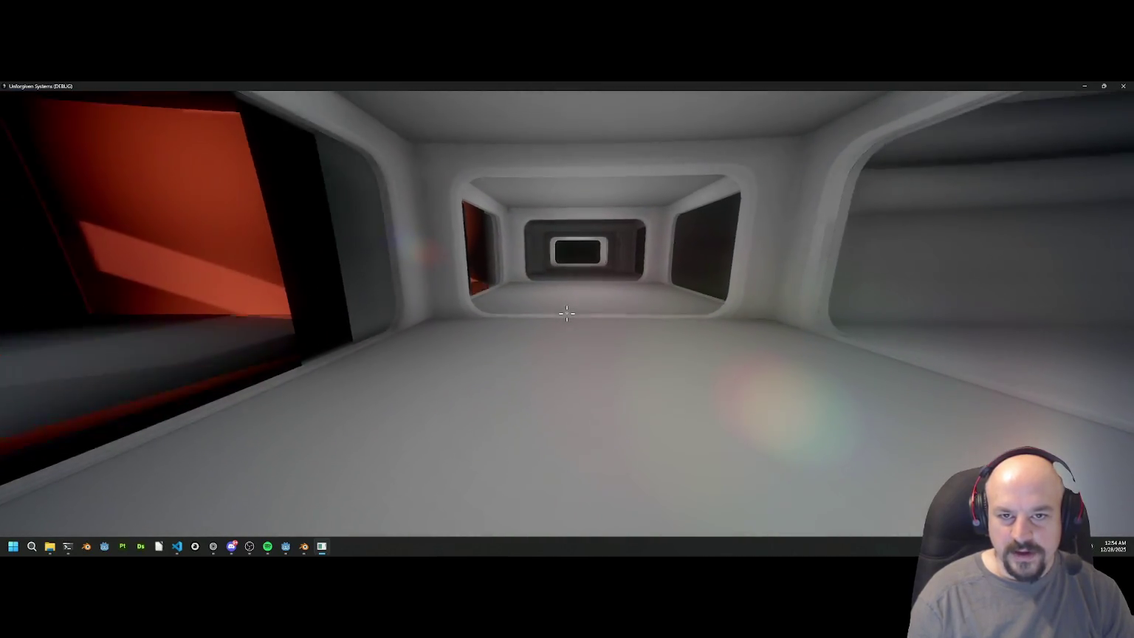
key("alt+Tab")
mouse_move(524, 86)
left_mouse_down()
mouse_move(177, 254)
mouse_move(32, 262)
left_mouse_up()
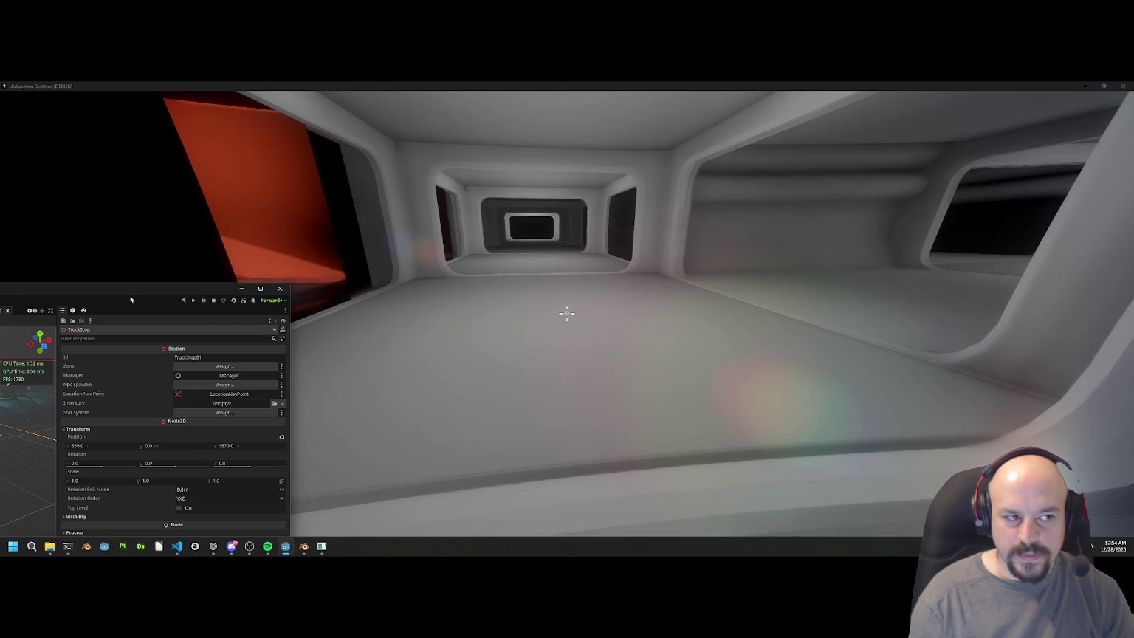
Step: Snap the Godot editor to the left half and the game to the right half
left_click_drag(83, 318, 1, 318)
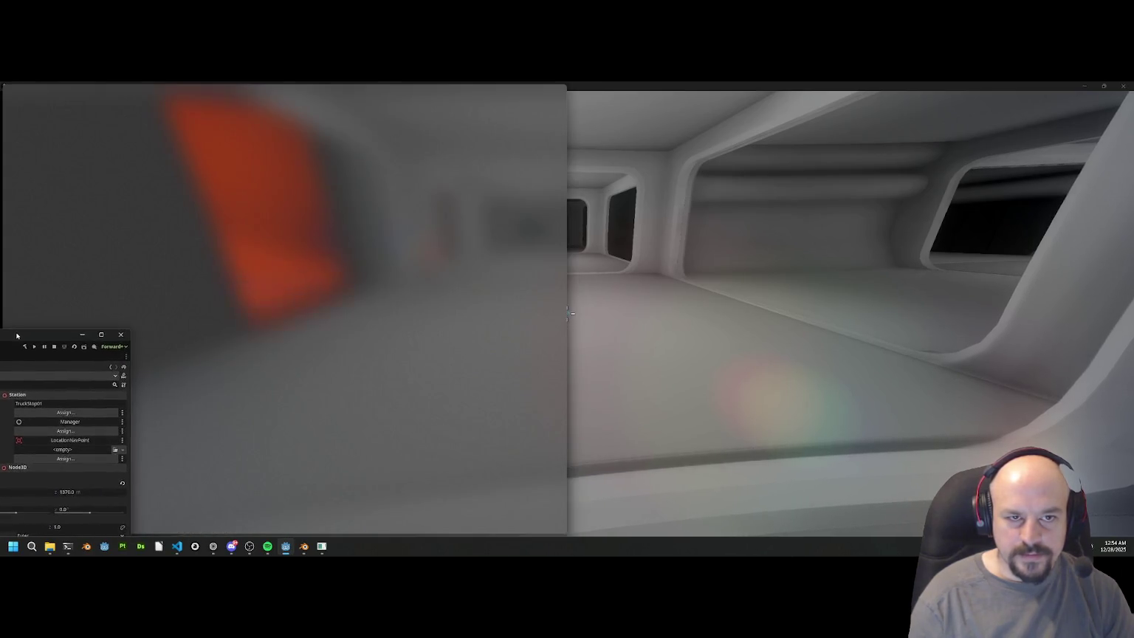
left_click(709, 214)
key("alt+Tab")
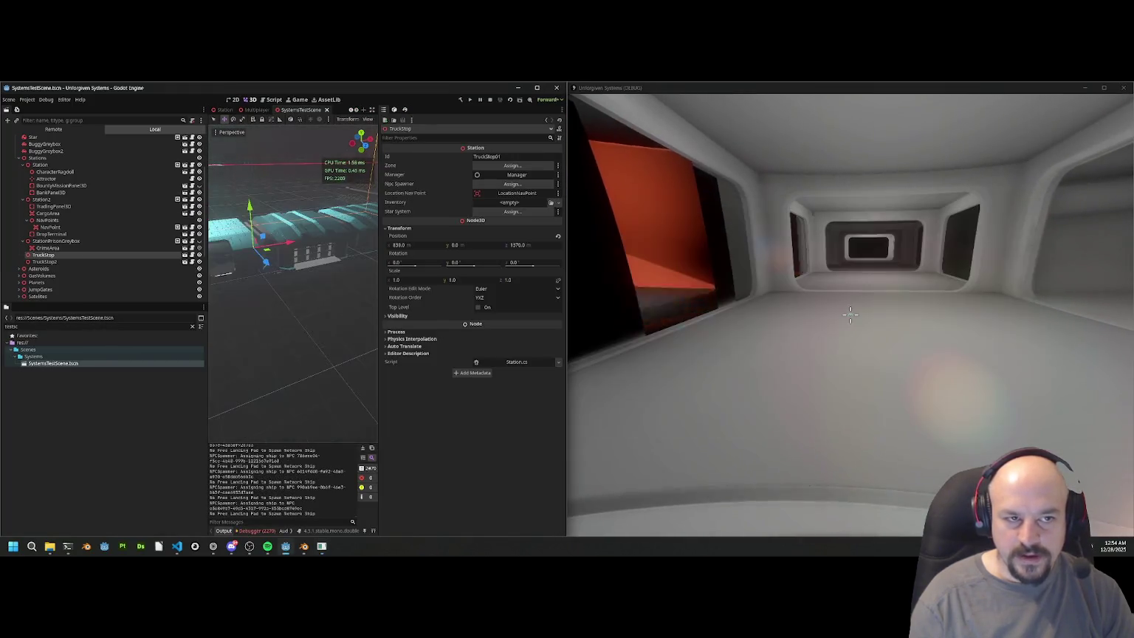
Step: Show the game's Remote scene tree in SystemsTestScene and open the Debugger panel
left_click(53, 130)
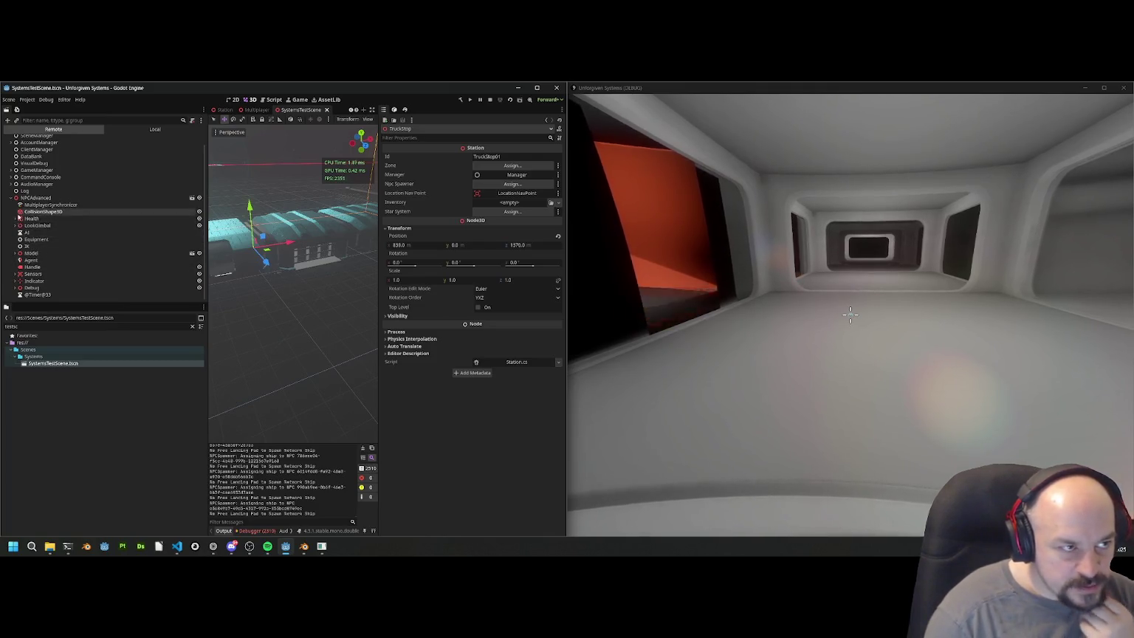
left_click(9, 198)
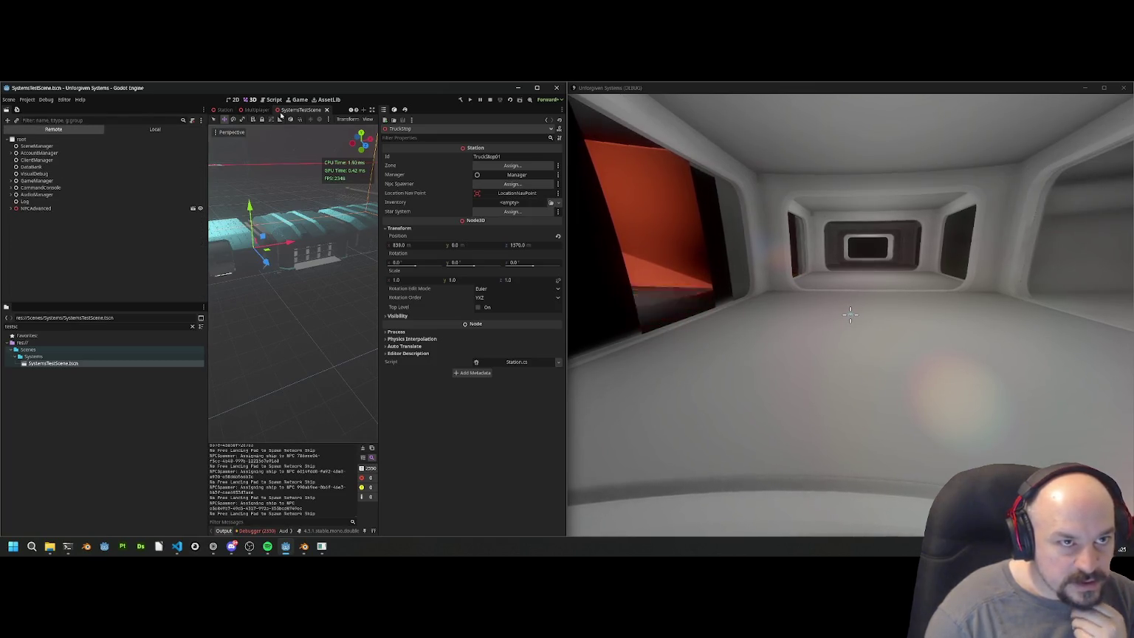
left_click(262, 112)
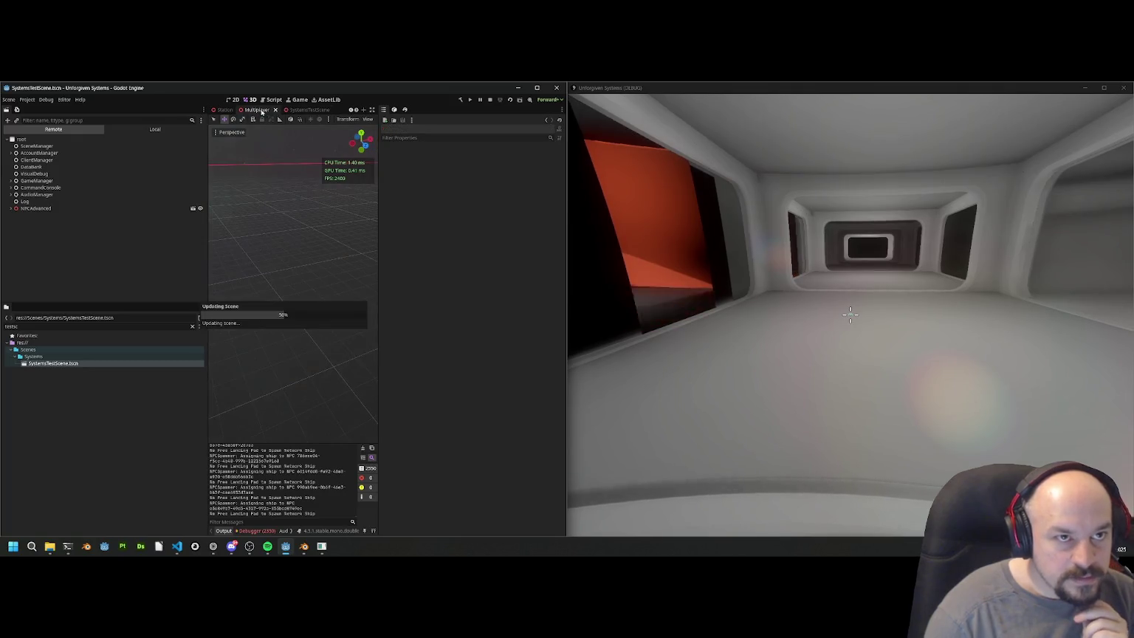
left_click(304, 111)
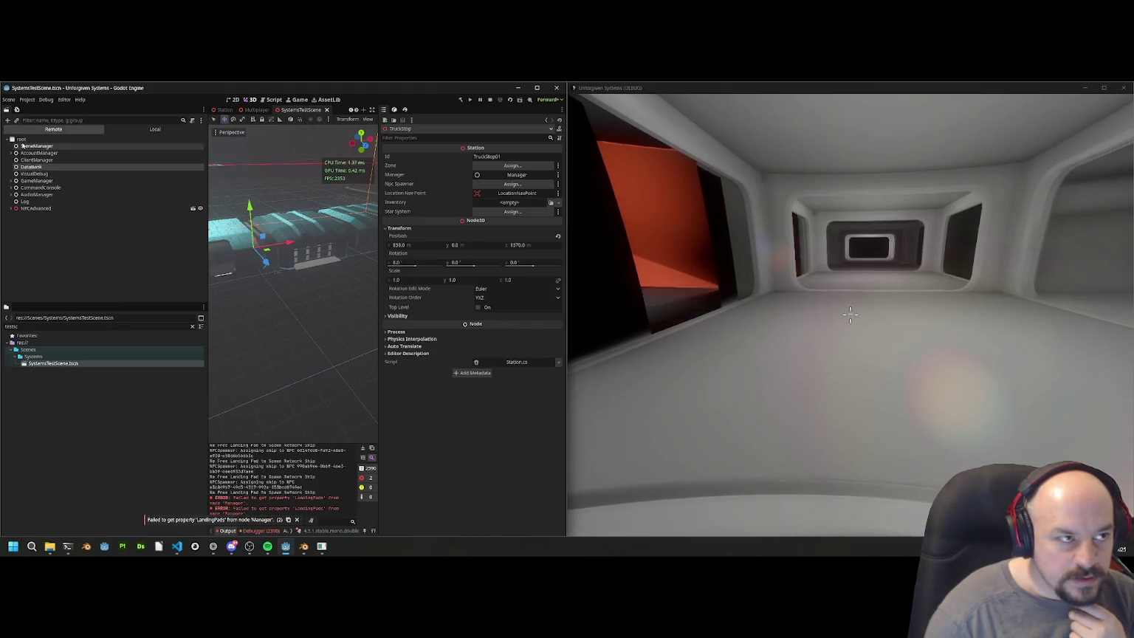
left_click(263, 530)
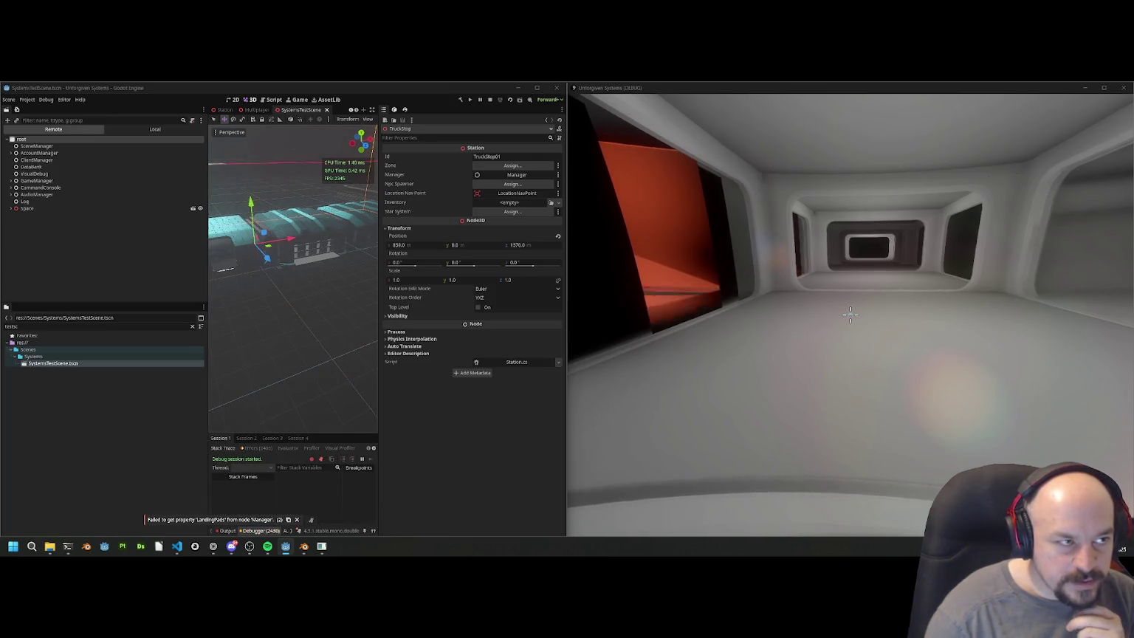
Step: Expand the Space, FreeCamera, Universe and StarSystem nodes in the Remote tree
left_click(10, 209)
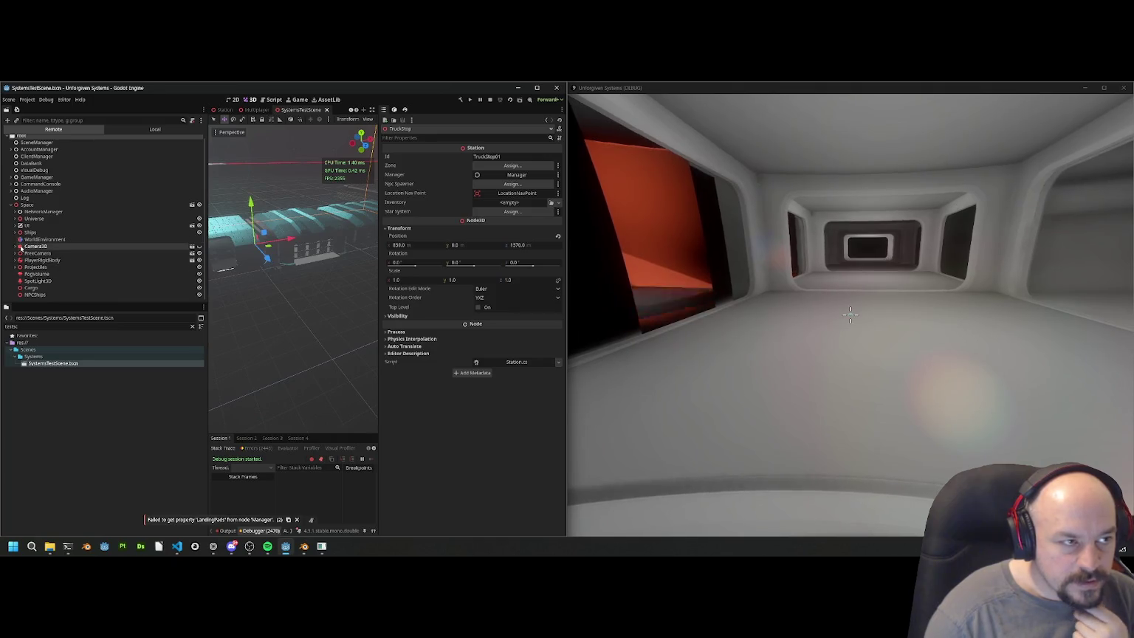
left_click(15, 253)
scroll(33, 264, "down", 1)
left_click(16, 212)
left_click(28, 226)
left_click(18, 219)
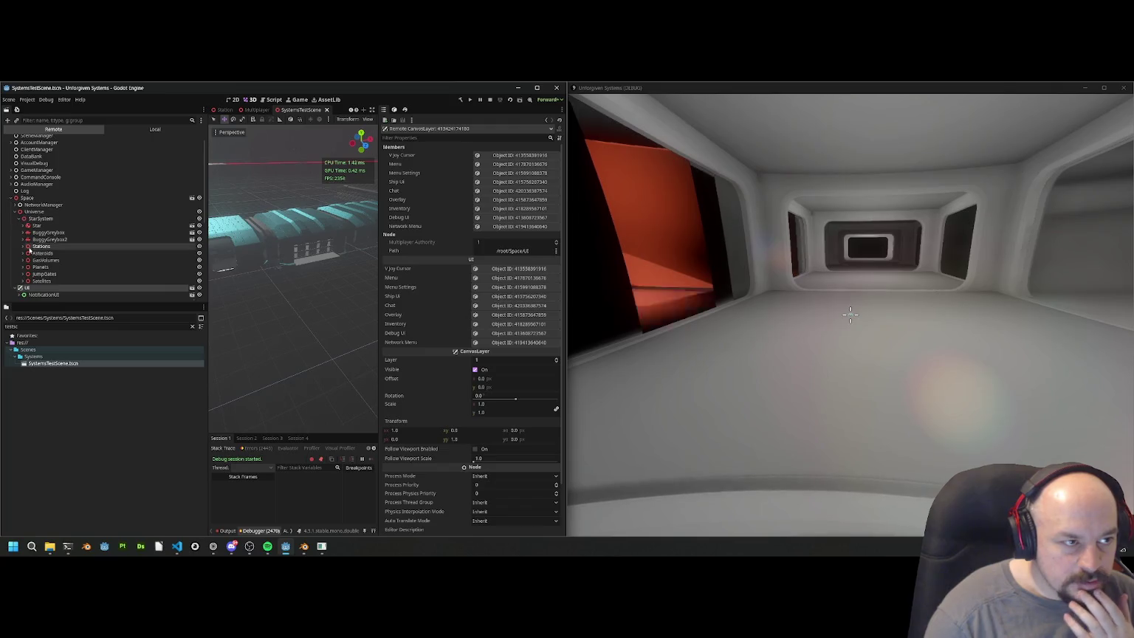
Step: Expand Stations, TruckStop and its HabitationModuleGreybox node
left_click(23, 246)
left_click(27, 274)
scroll(51, 251, "down", 2)
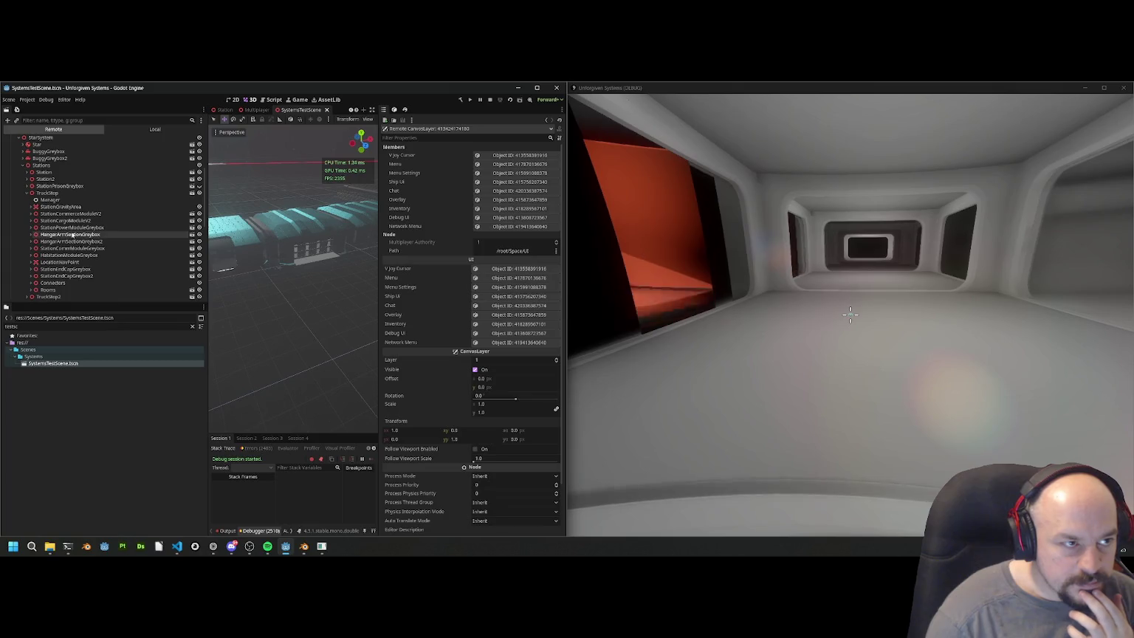
left_click(30, 255)
scroll(74, 276, "down", 1)
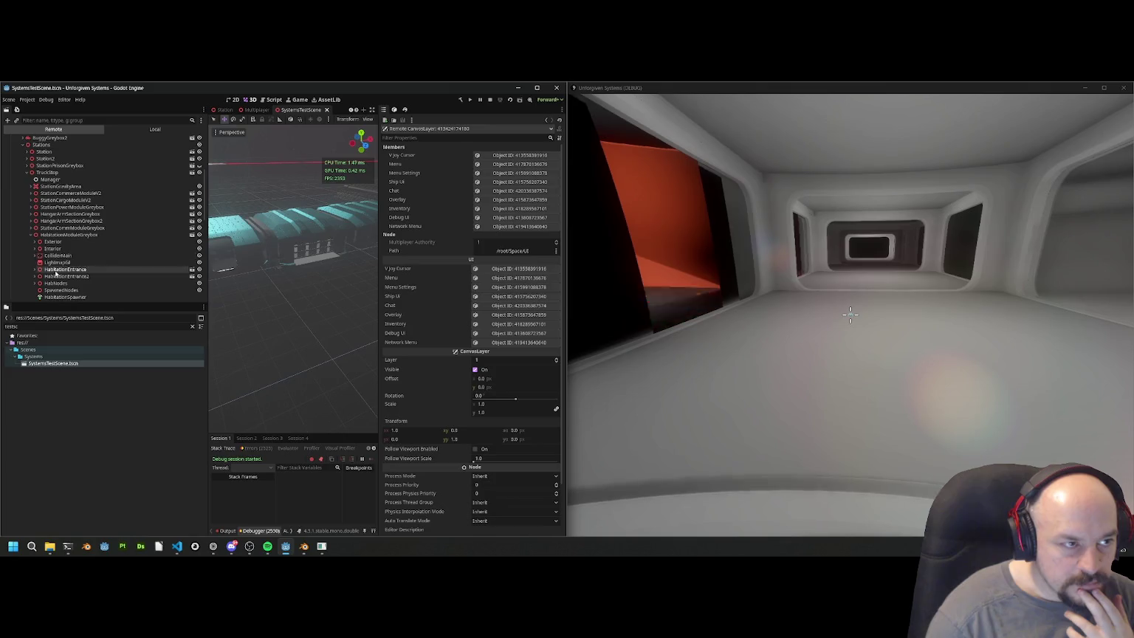
scroll(70, 270, "down", 1)
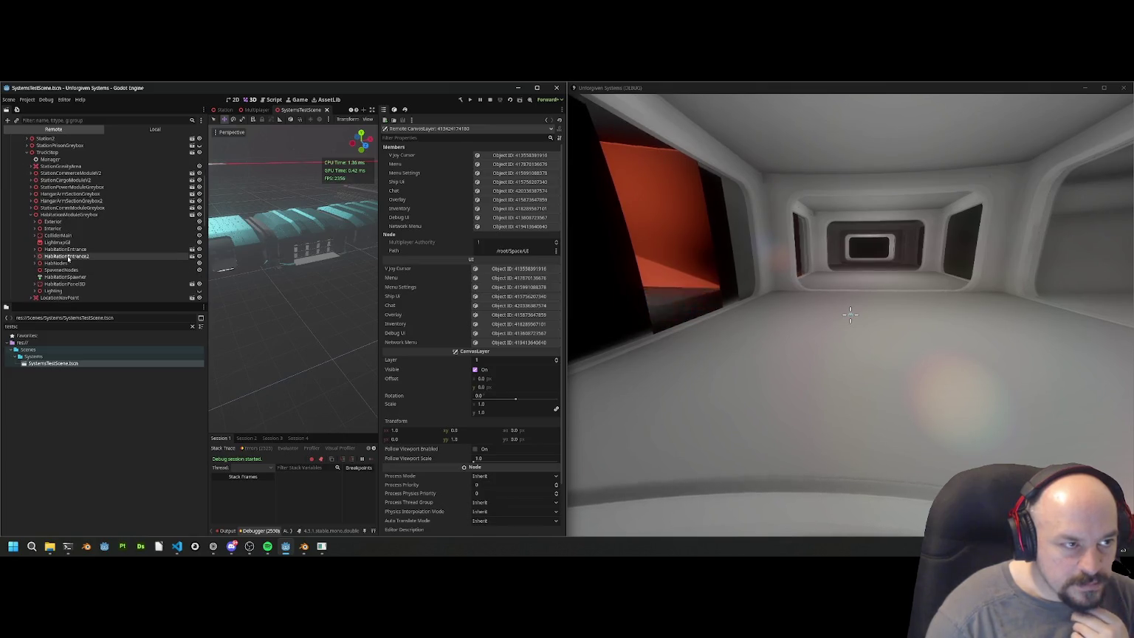
scroll(70, 258, "down", 1)
Step: Hide HabNodes via its visibility eye, select it, and walk on in the game
left_click(199, 243)
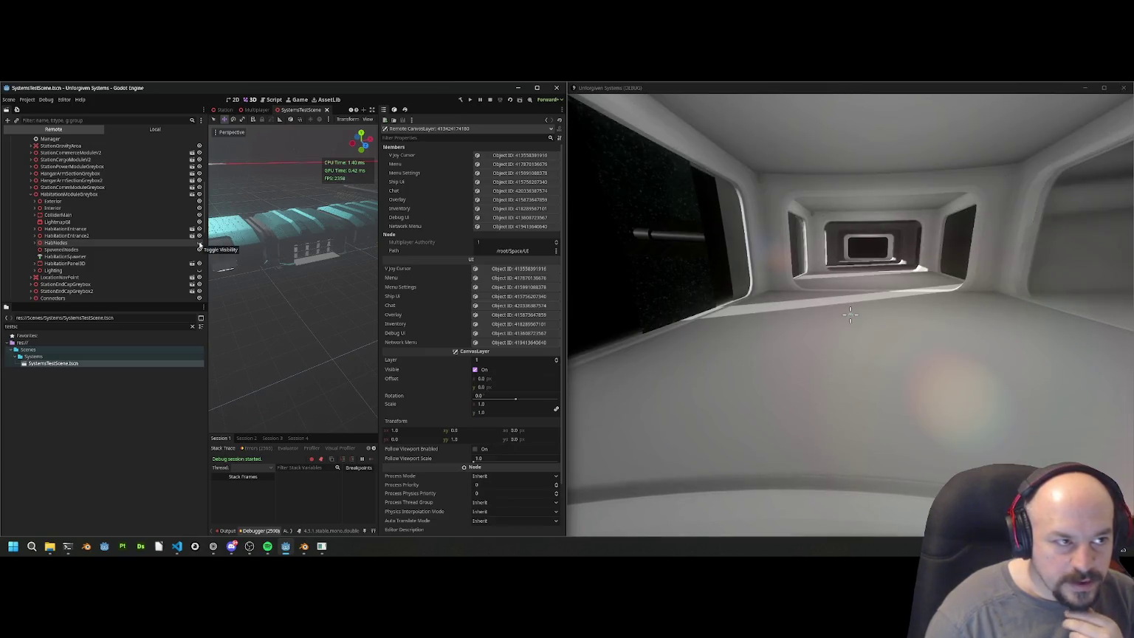
left_click(111, 243)
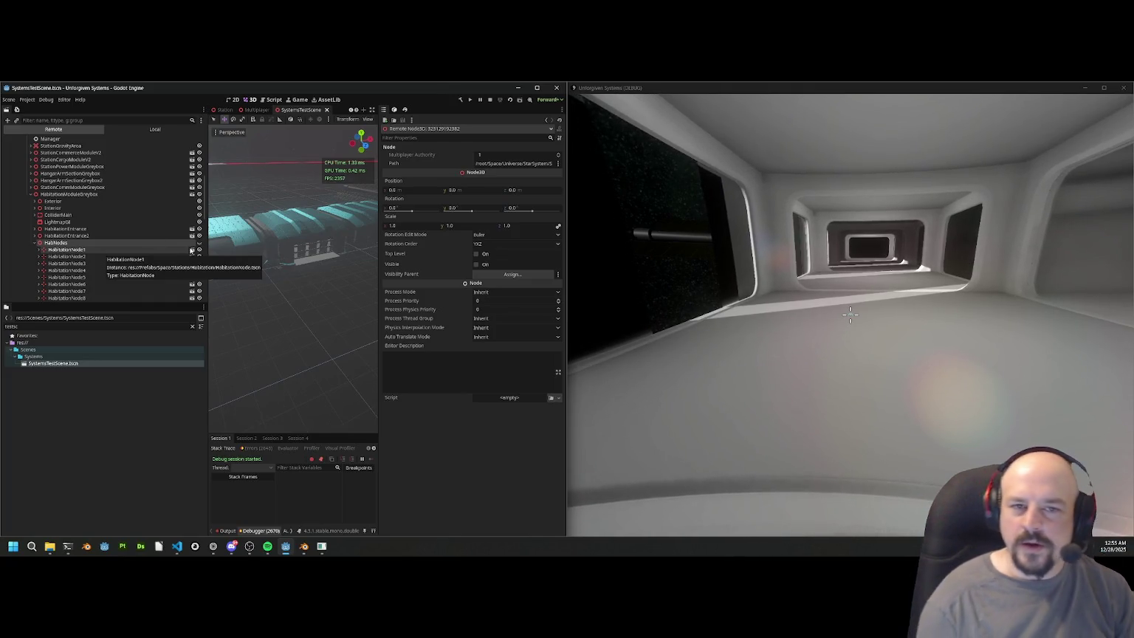
left_click(851, 315)
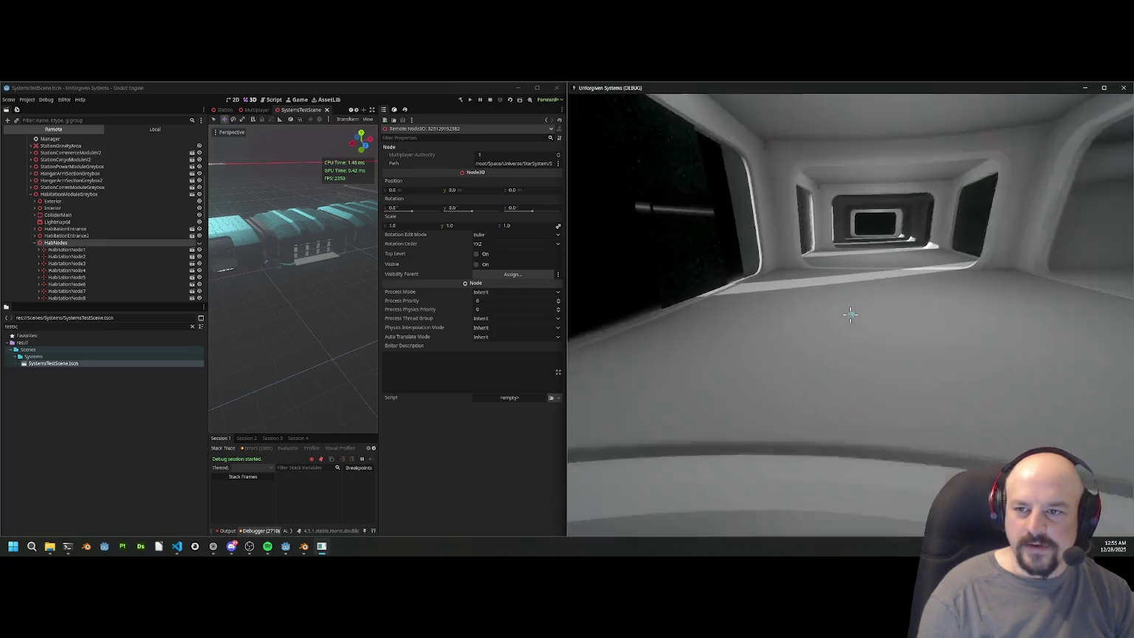
key("w")
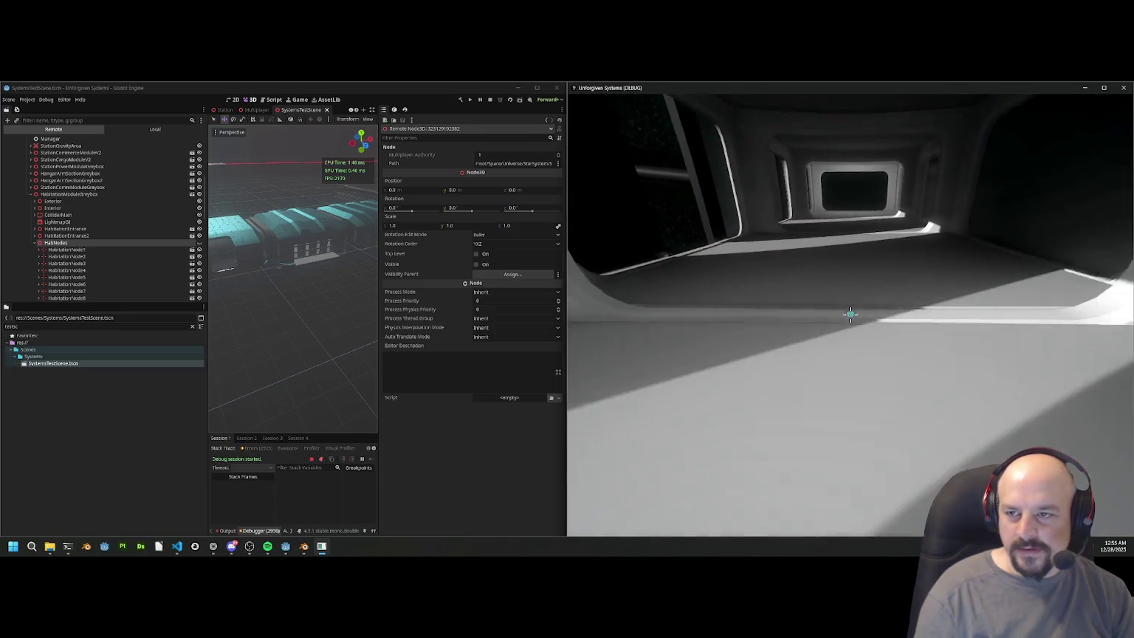
Step: Select the live TruckStop station and set its Rotation Y to 26.0
key("alt+Tab")
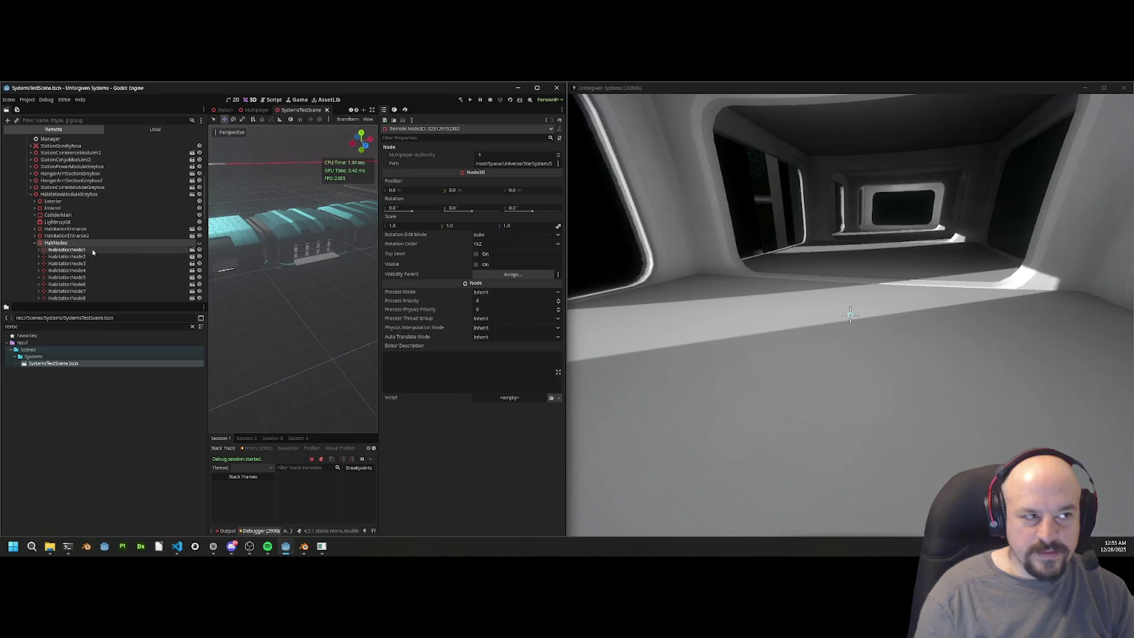
scroll(58, 181, "up", 3)
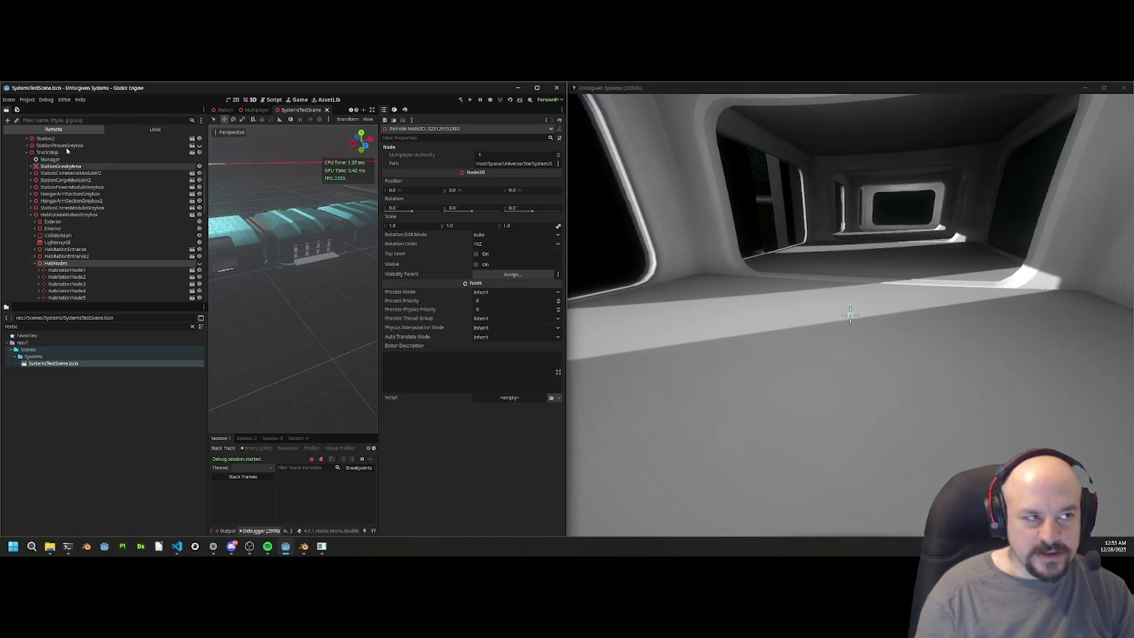
left_click(54, 173)
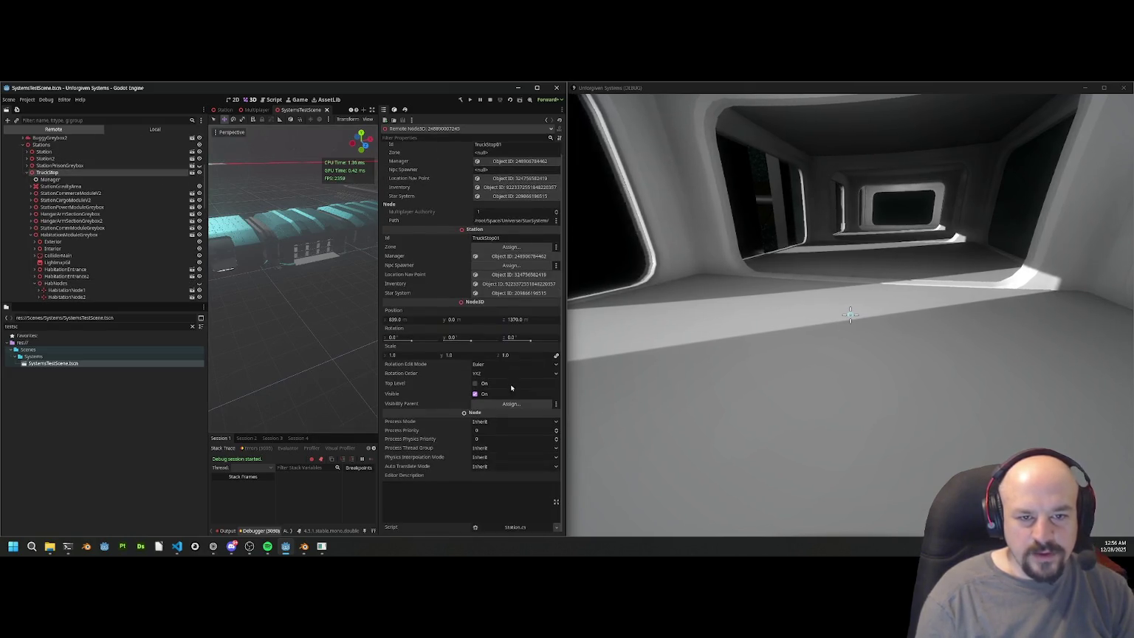
left_click_drag(458, 337, 491, 340)
left_click(850, 315)
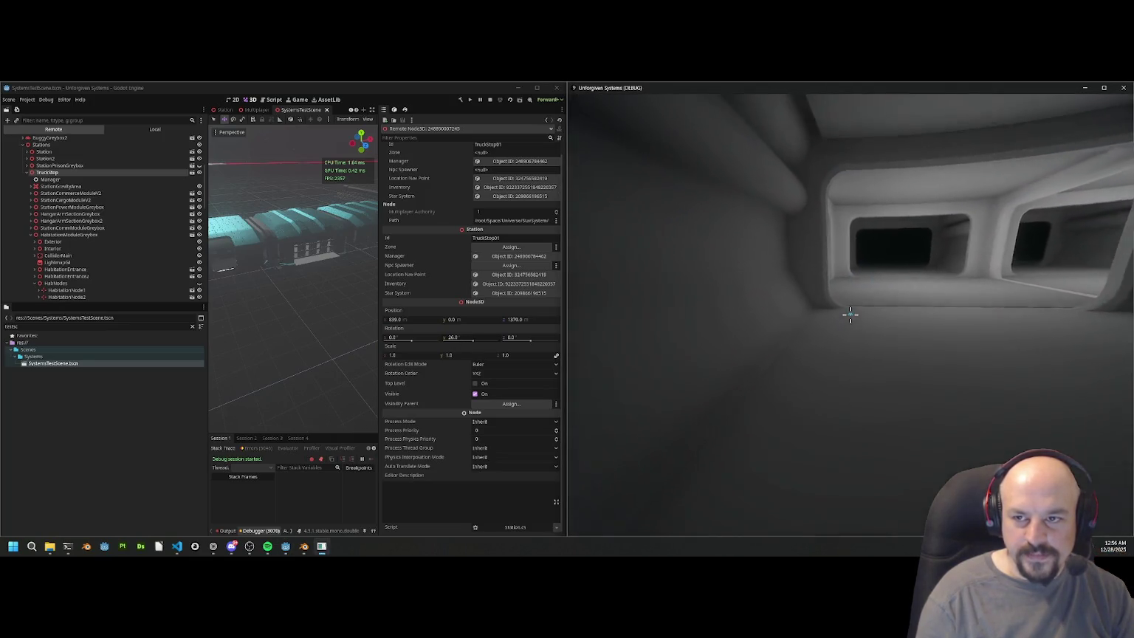
Step: Walk through the doorway and corridor into the sunlit windowed room
key("w")
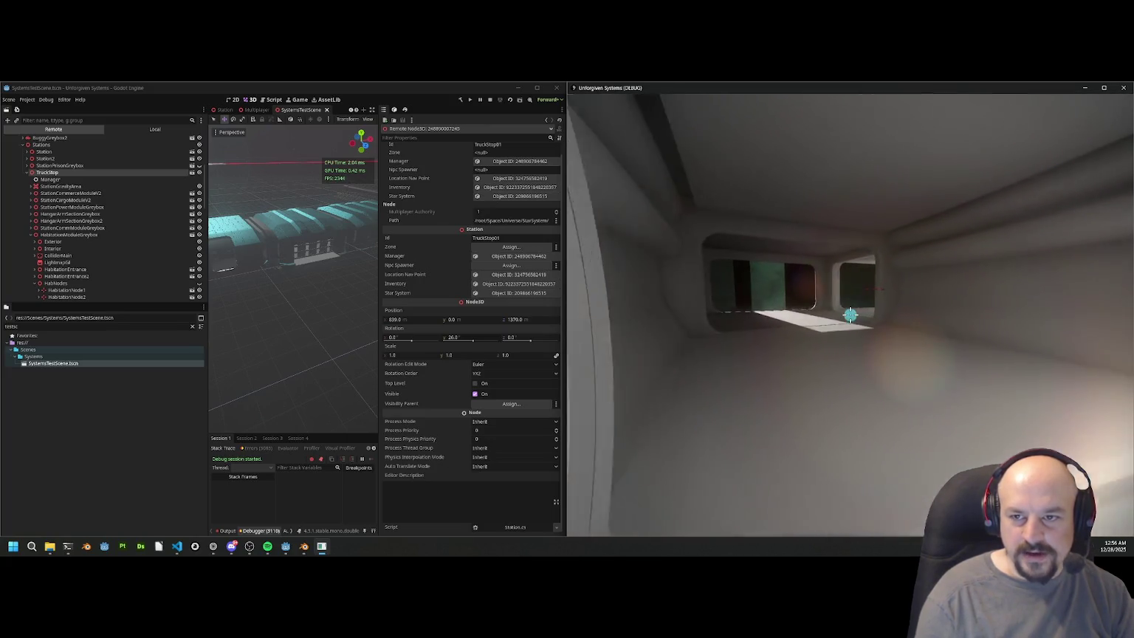
key("a")
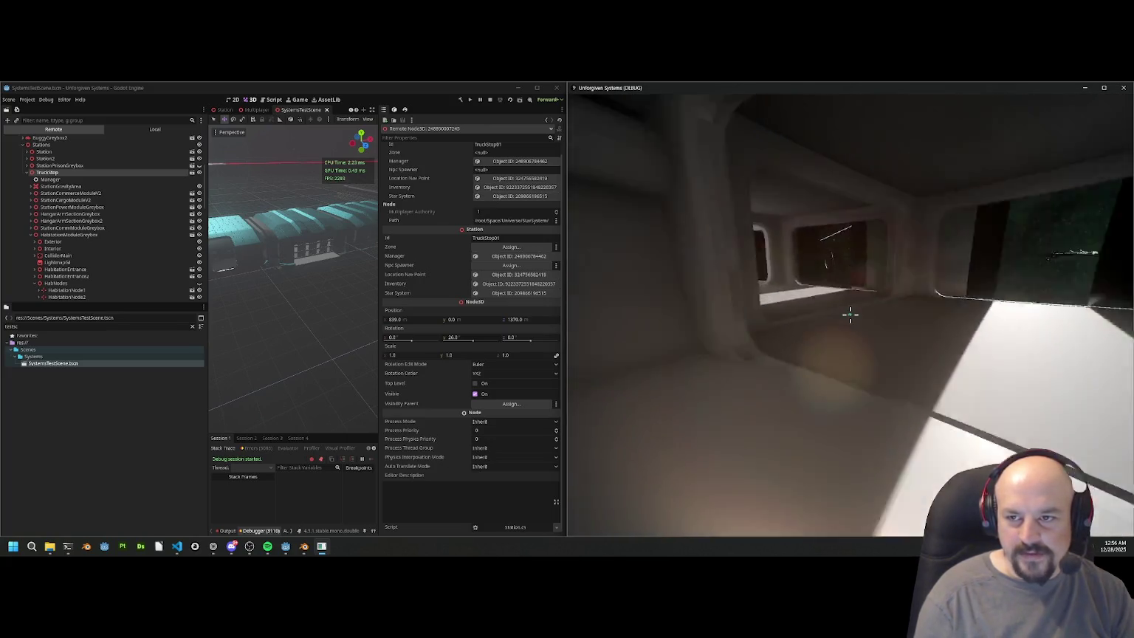
key("w")
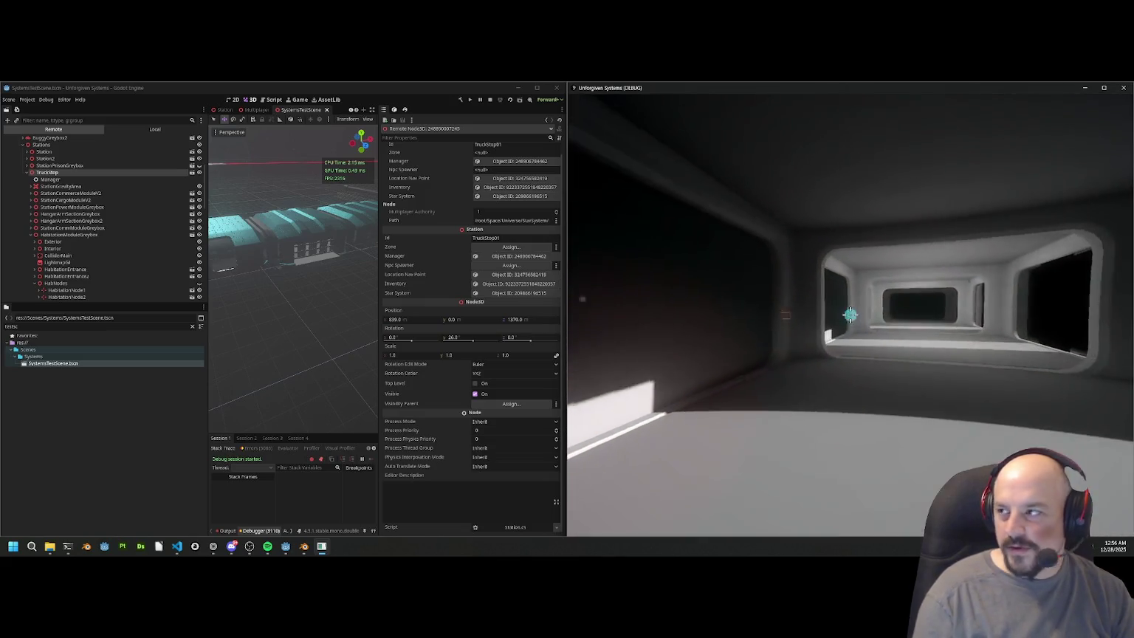
key("w")
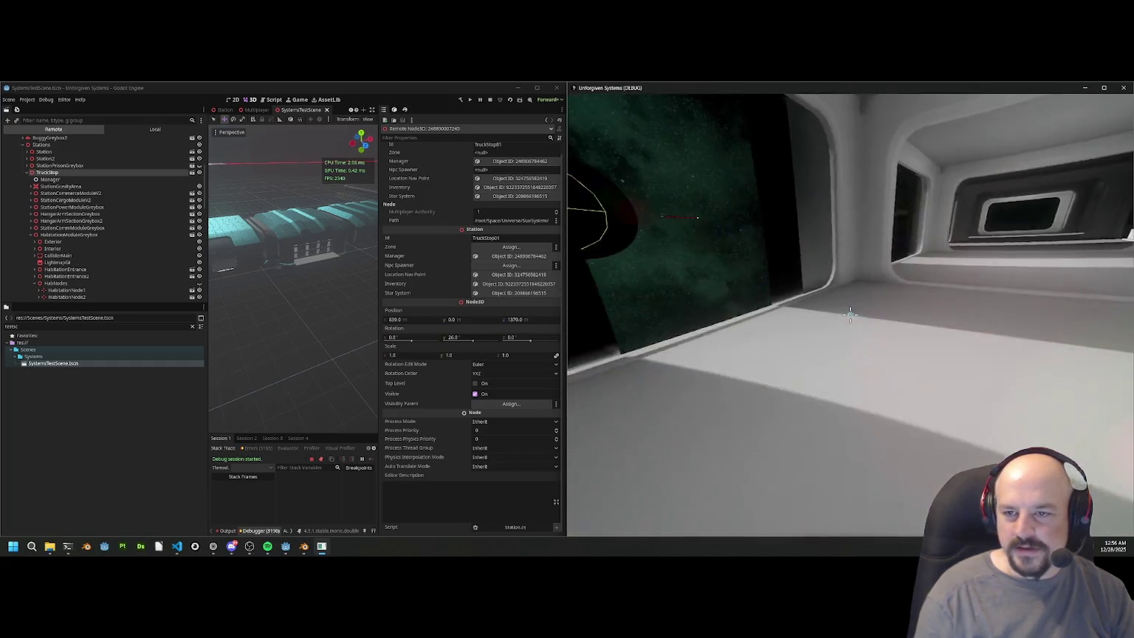
key("w")
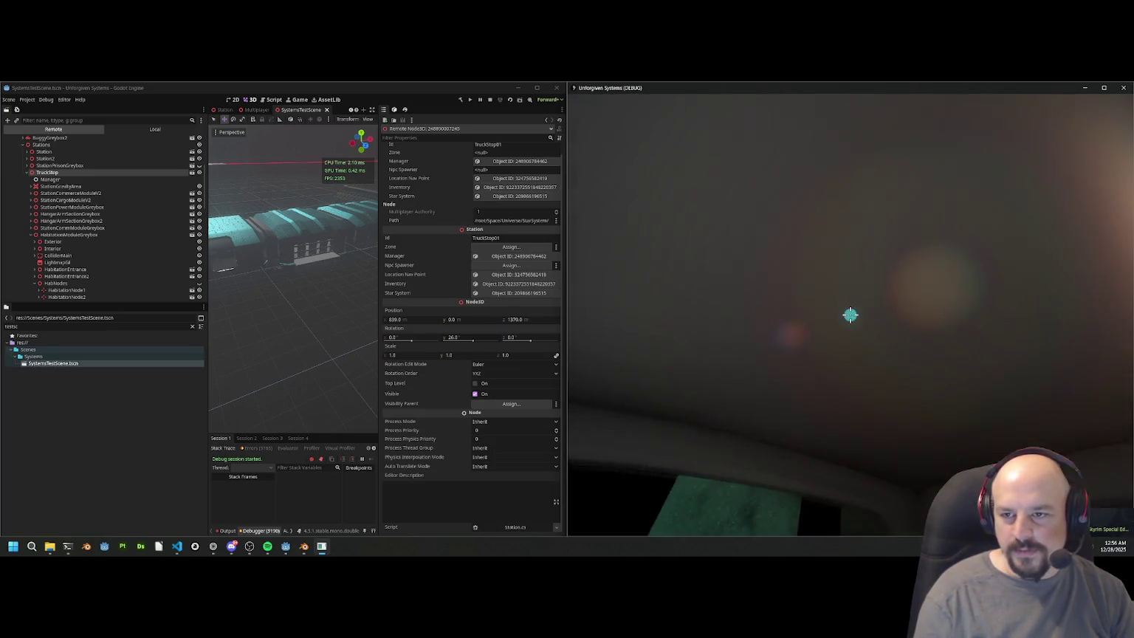
key("w")
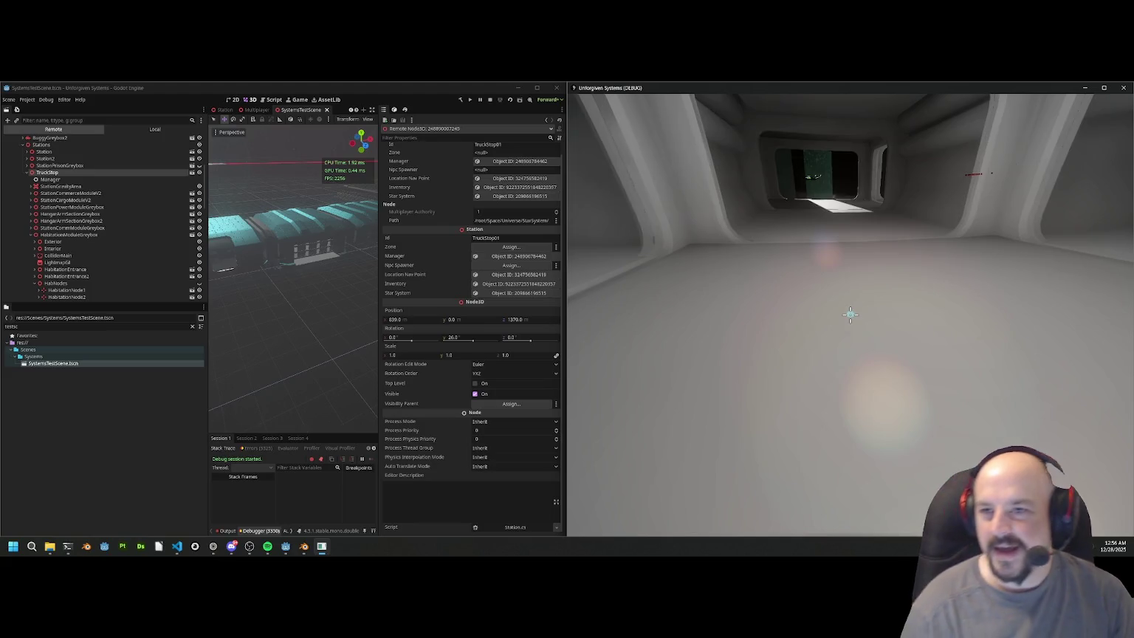
key("w")
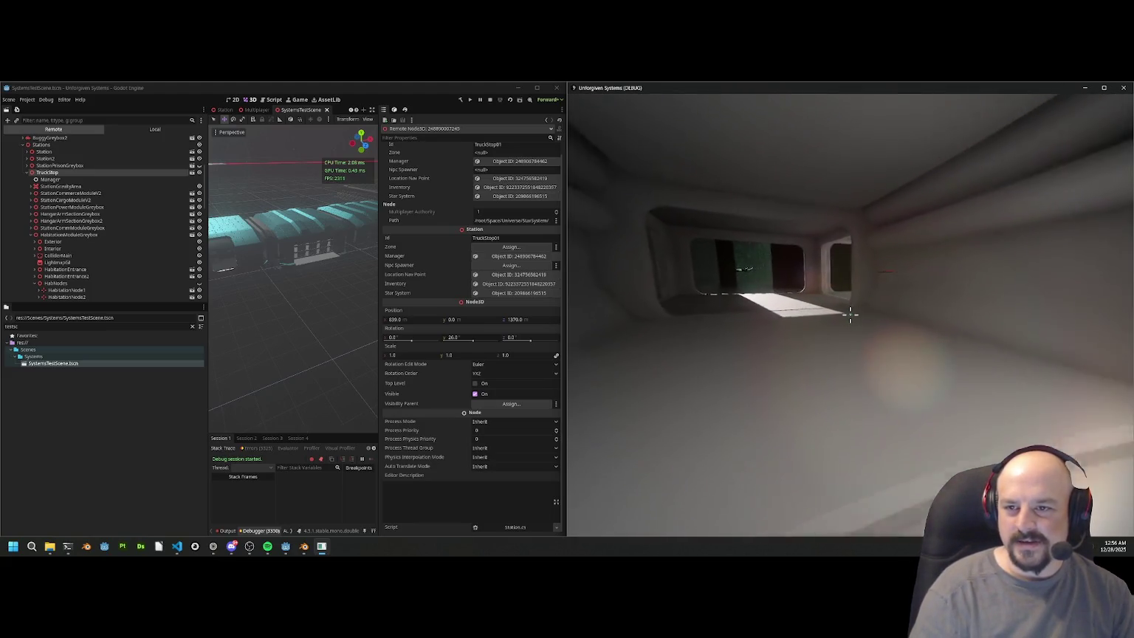
key("w")
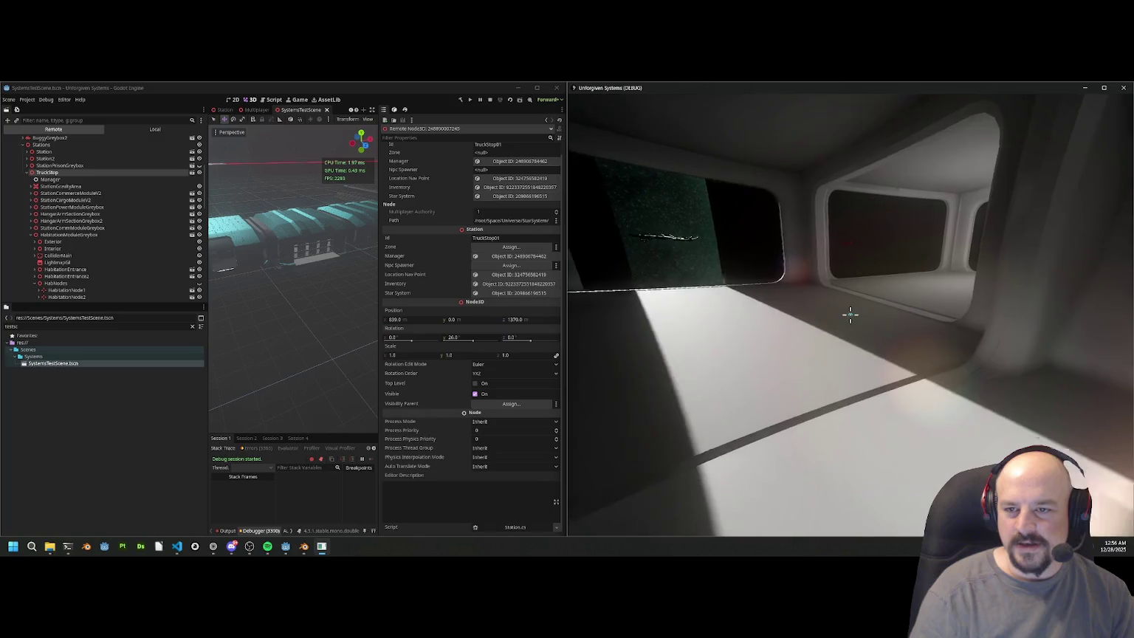
key("alt+Tab")
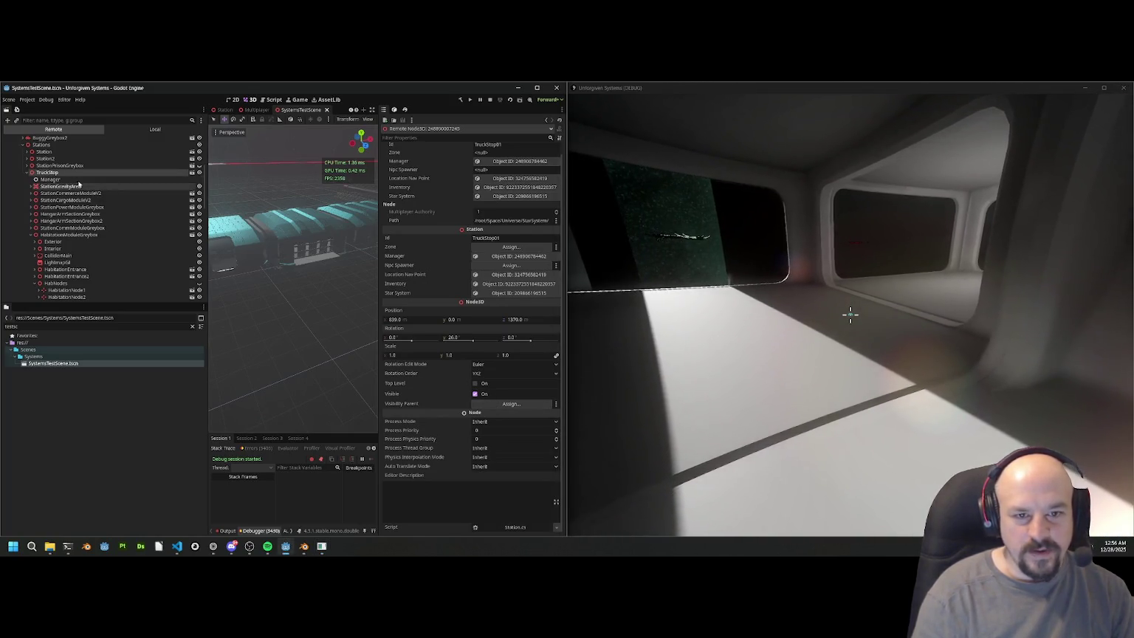
Step: Rotate TruckStop further to Y 58.3 and walk down the rotated station corridor
left_click_drag(472, 339, 465, 339)
left_click(851, 315)
key("w")
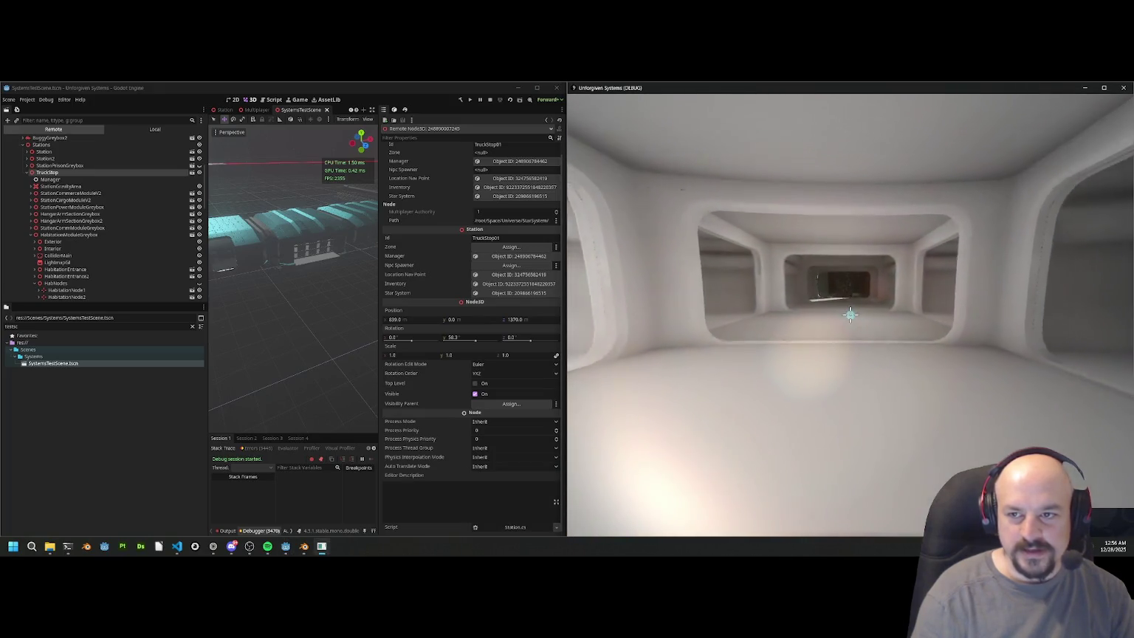
key("w")
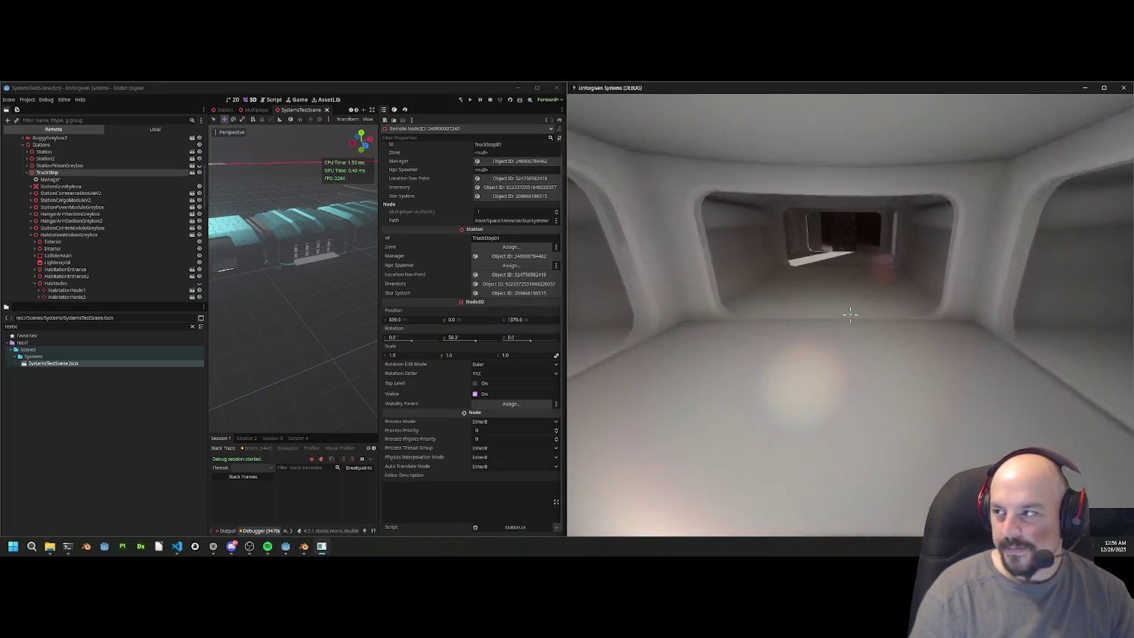
key("w")
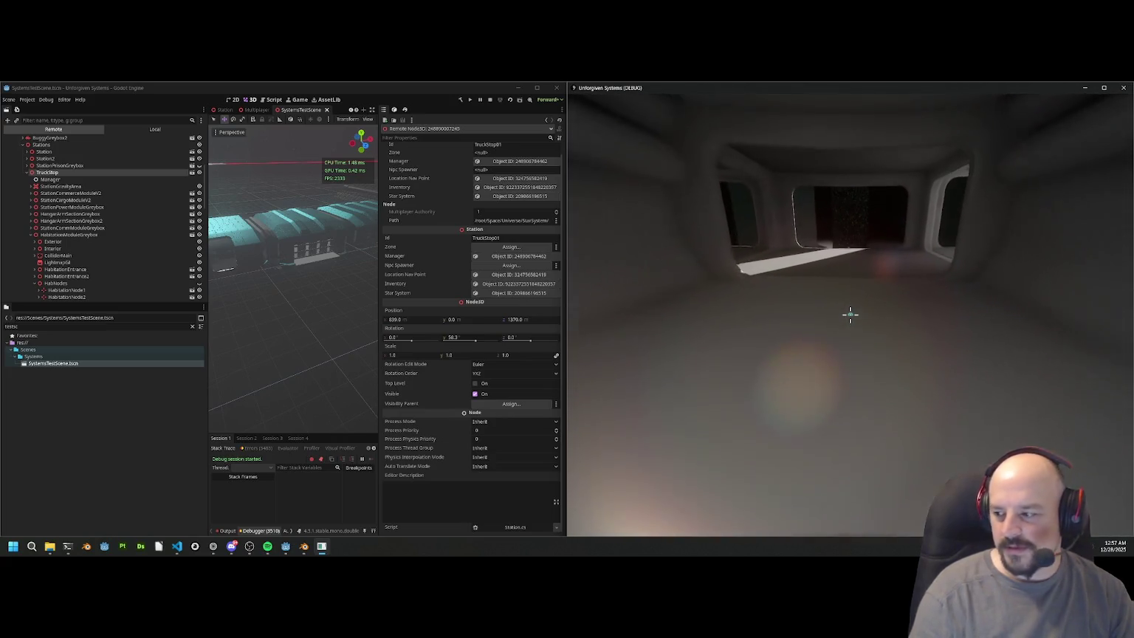
key("w")
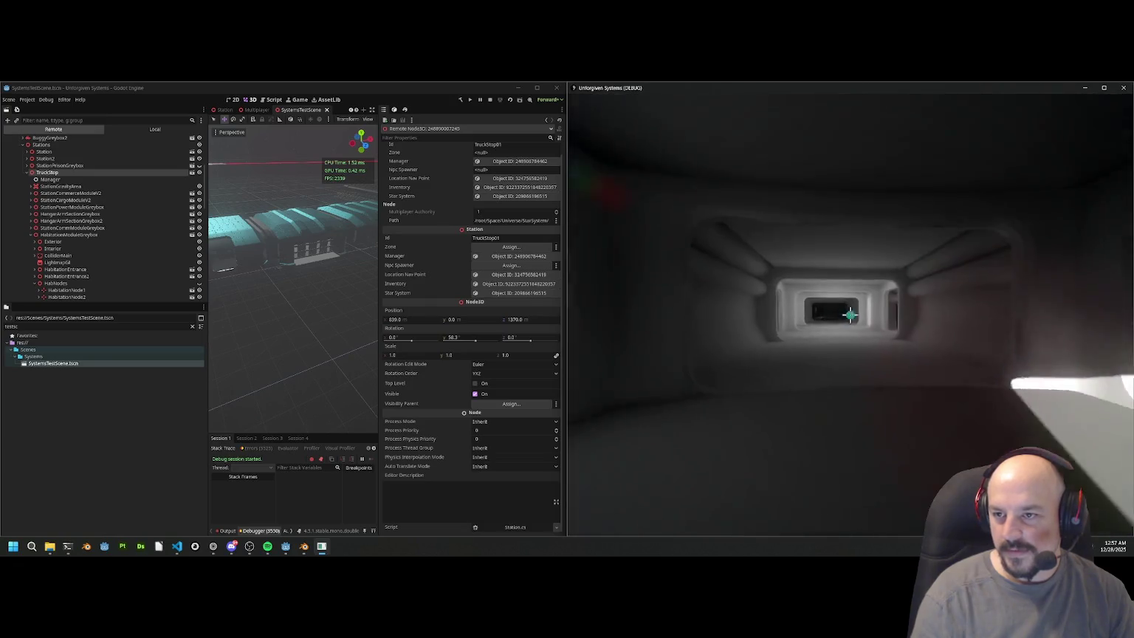
Step: Walk through the next rooms and corridors until facing the long hallway
key("w")
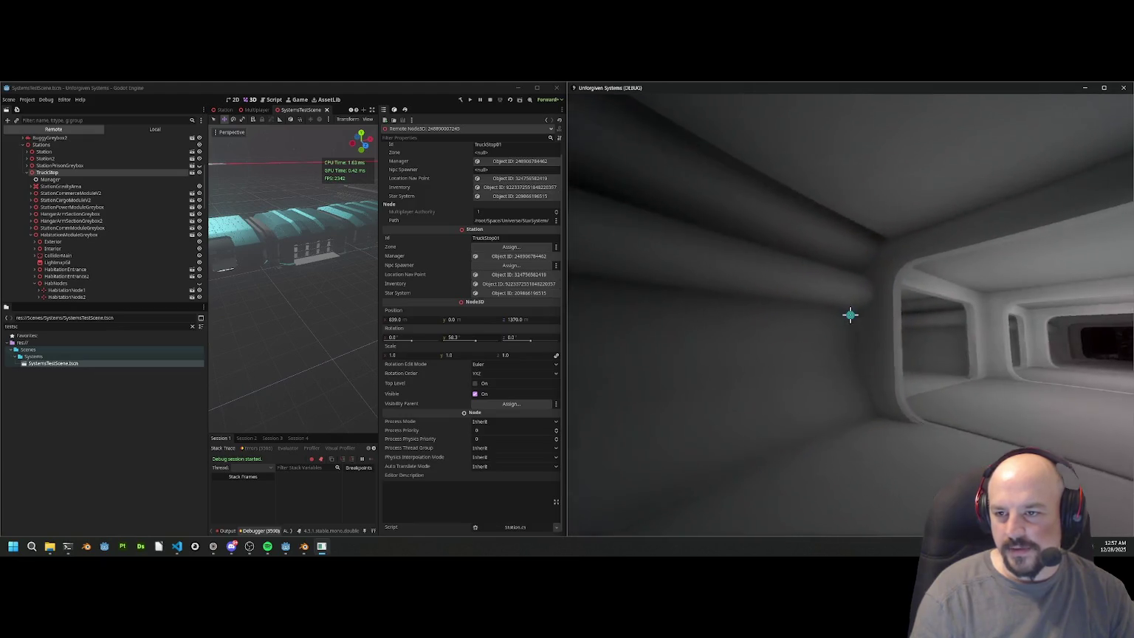
key("w")
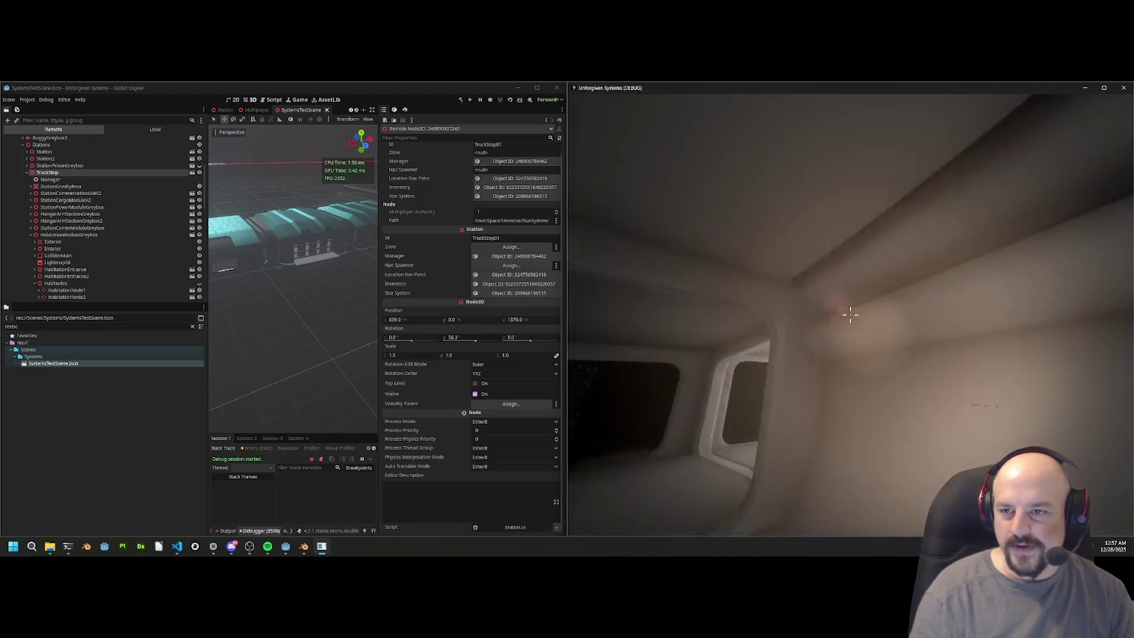
key("w")
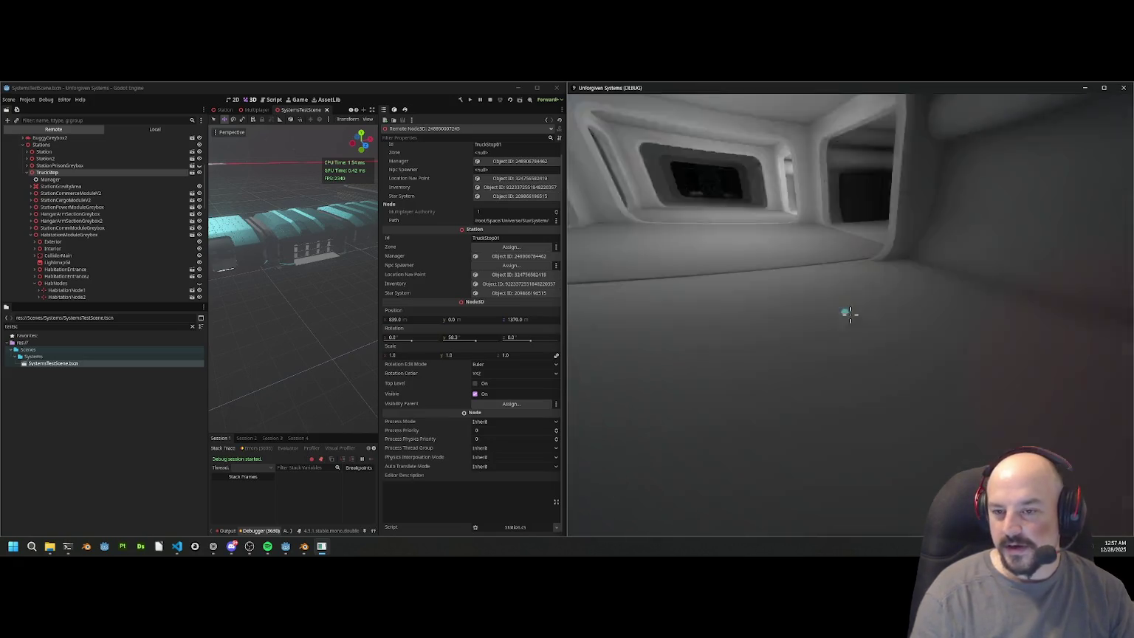
key("w")
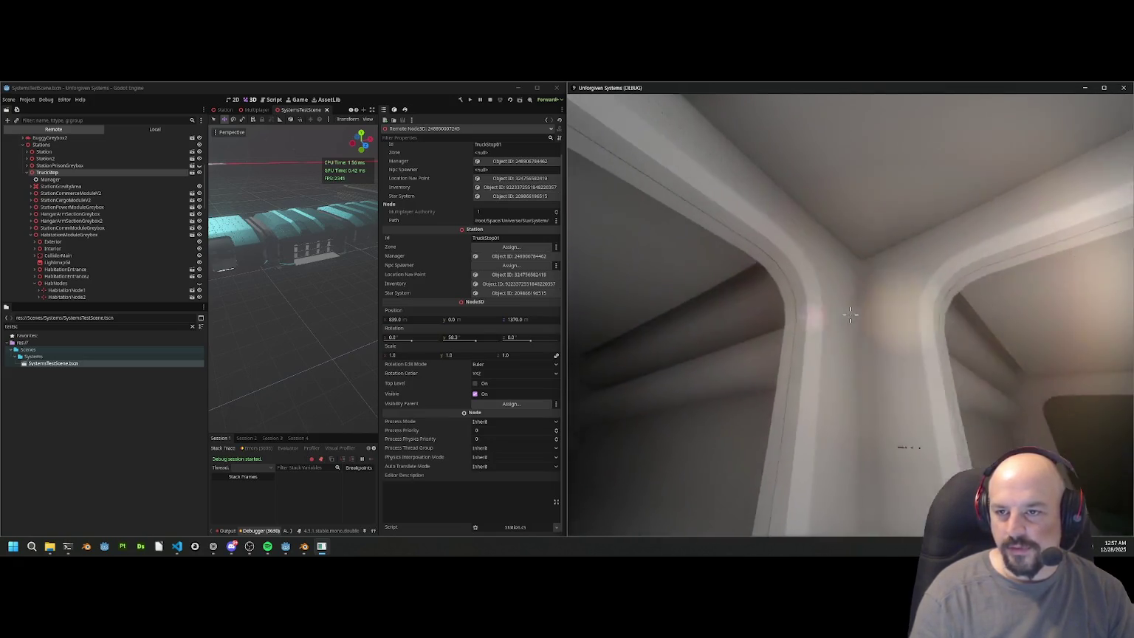
key("w")
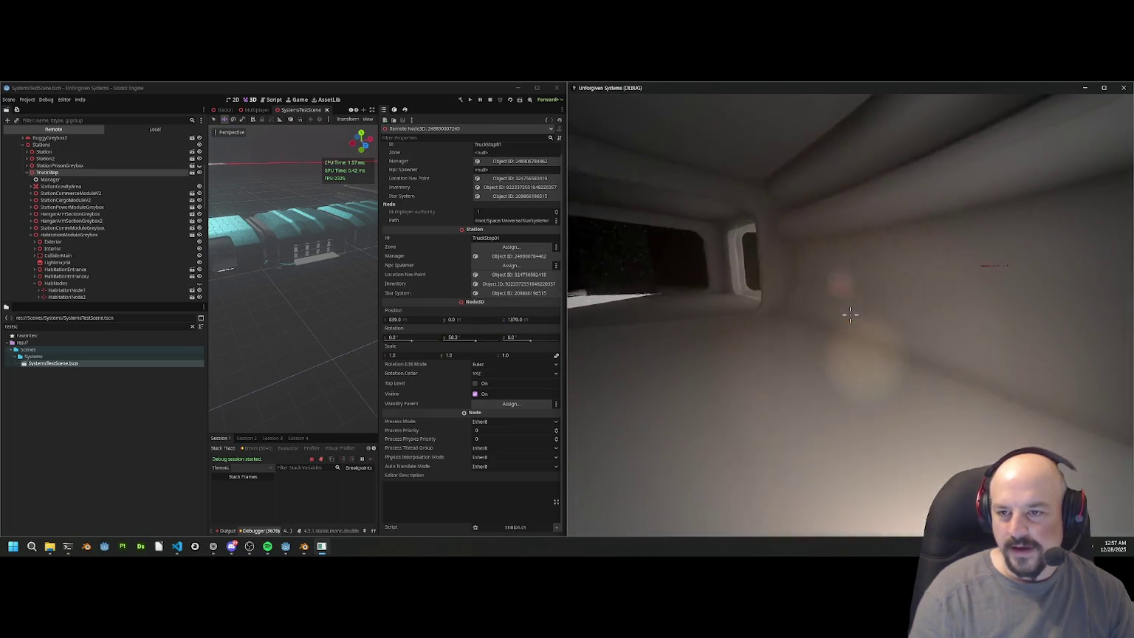
key("w")
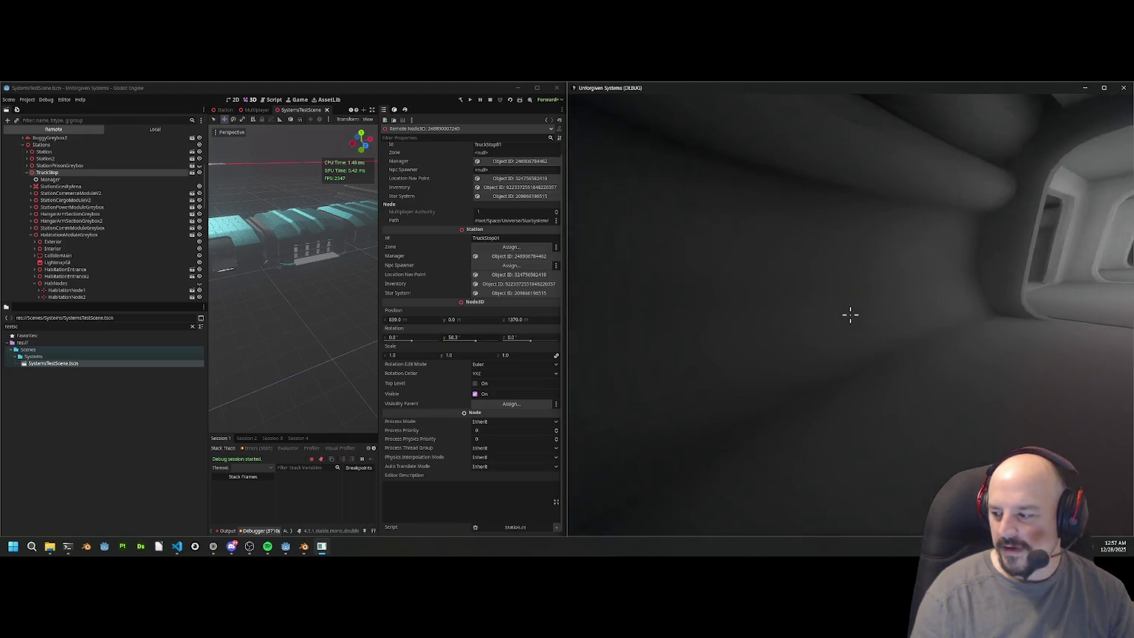
key("a")
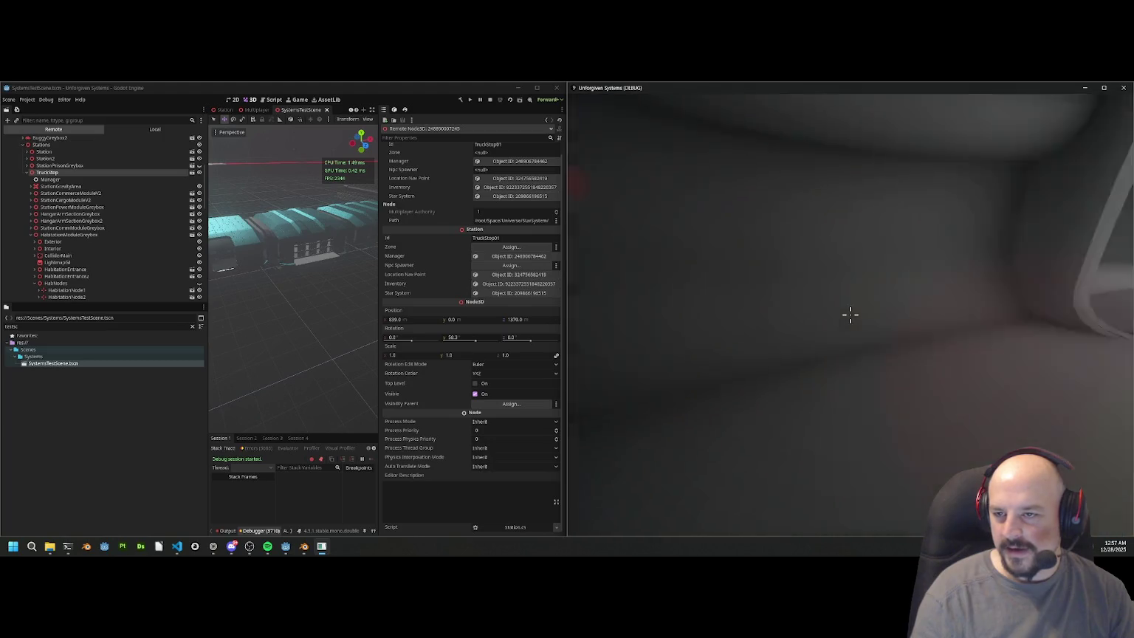
key("a")
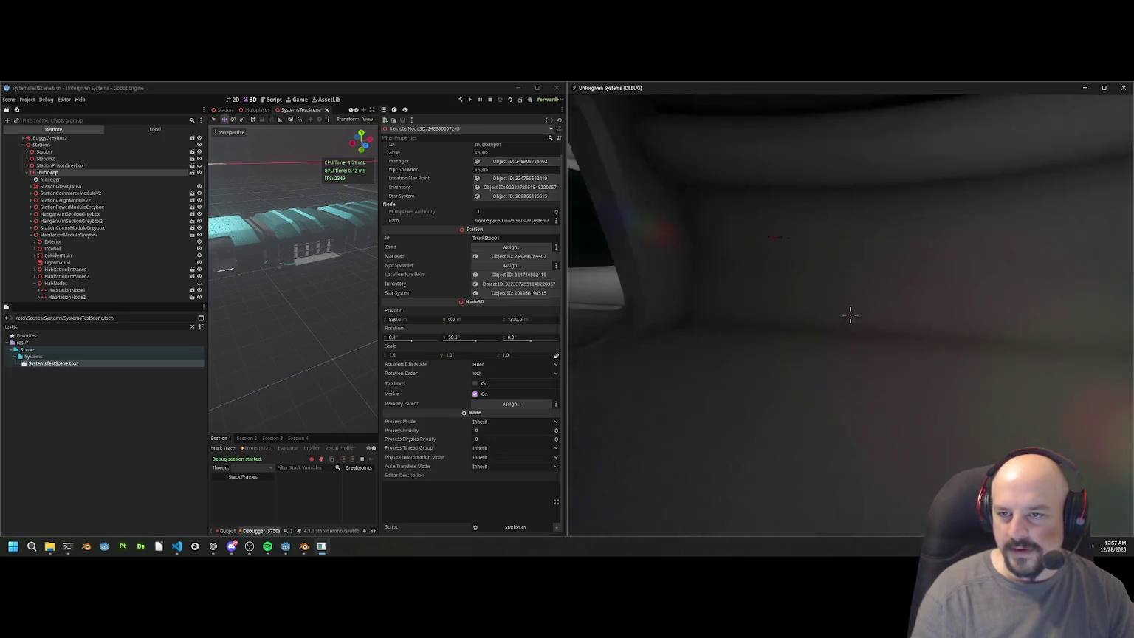
key("d")
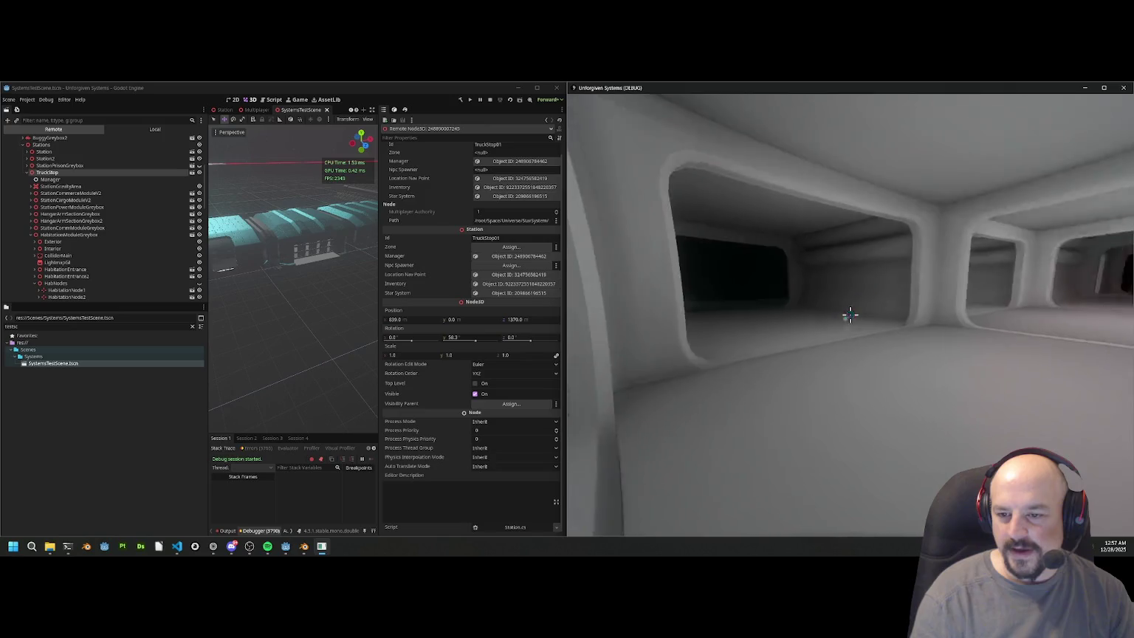
key("w")
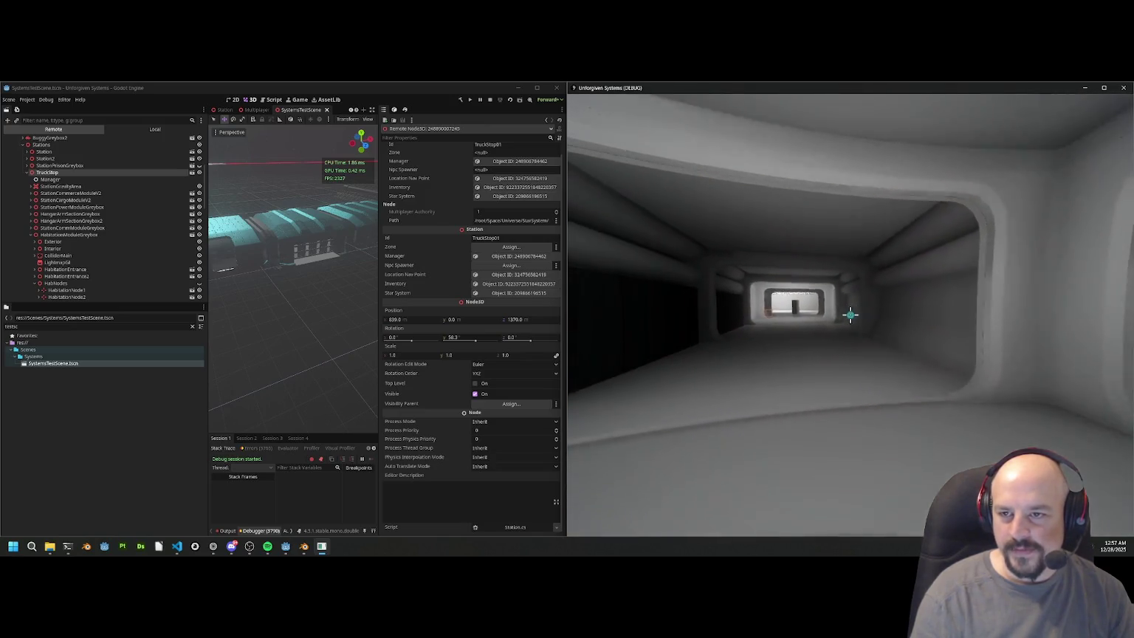
key("d")
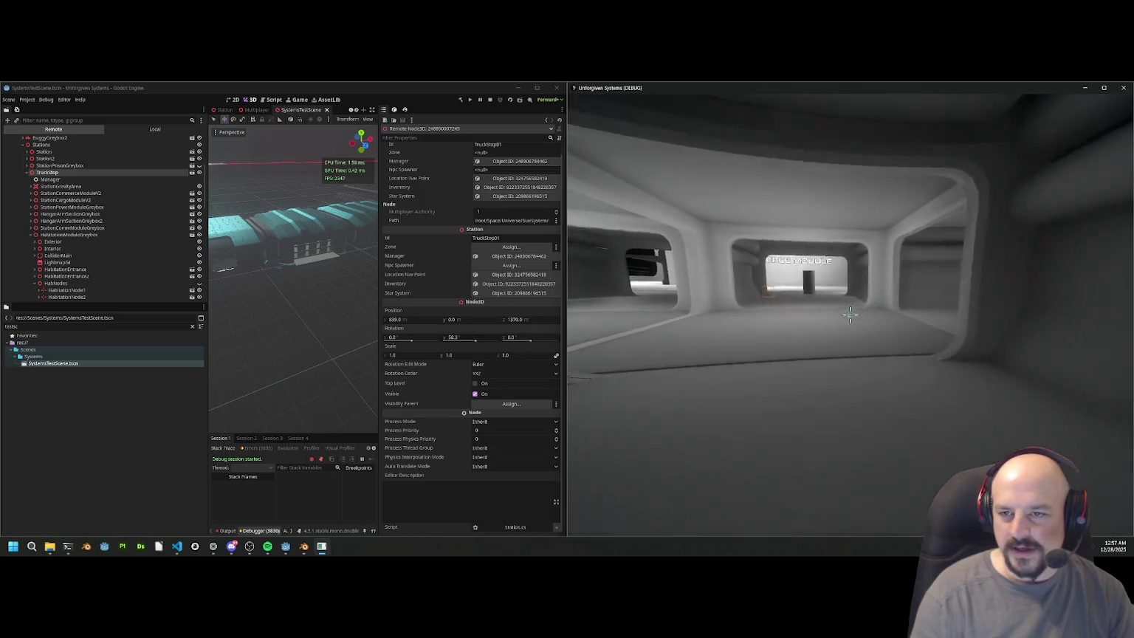
Step: Walk into the Commerce Module hall and right up to its dark arched doorway
key("w")
key("w")
key("s")
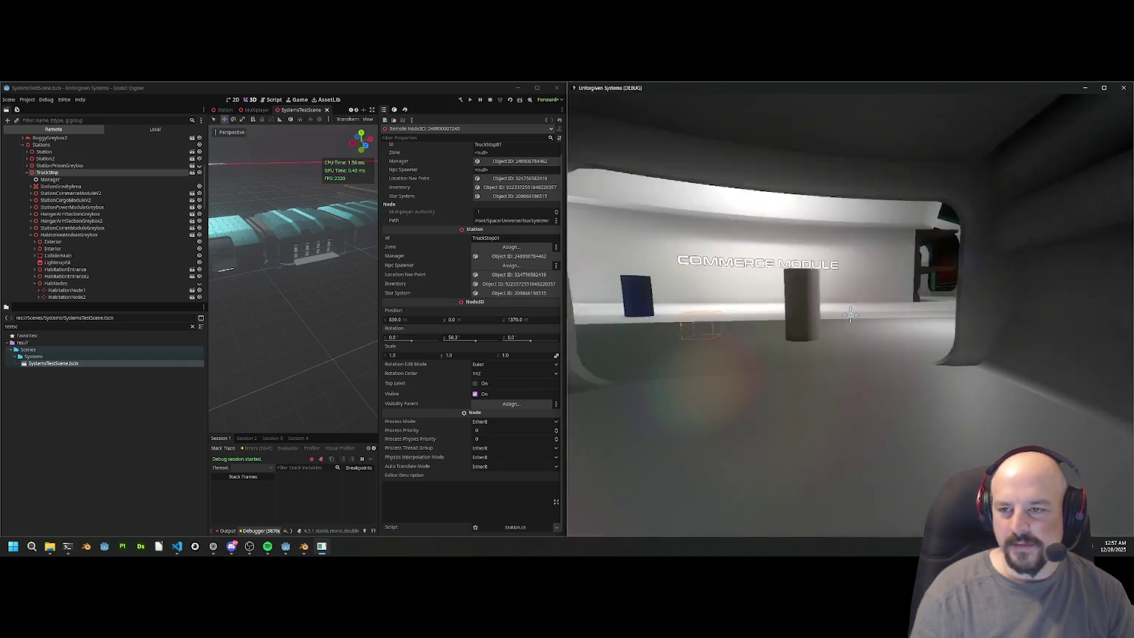
key("w")
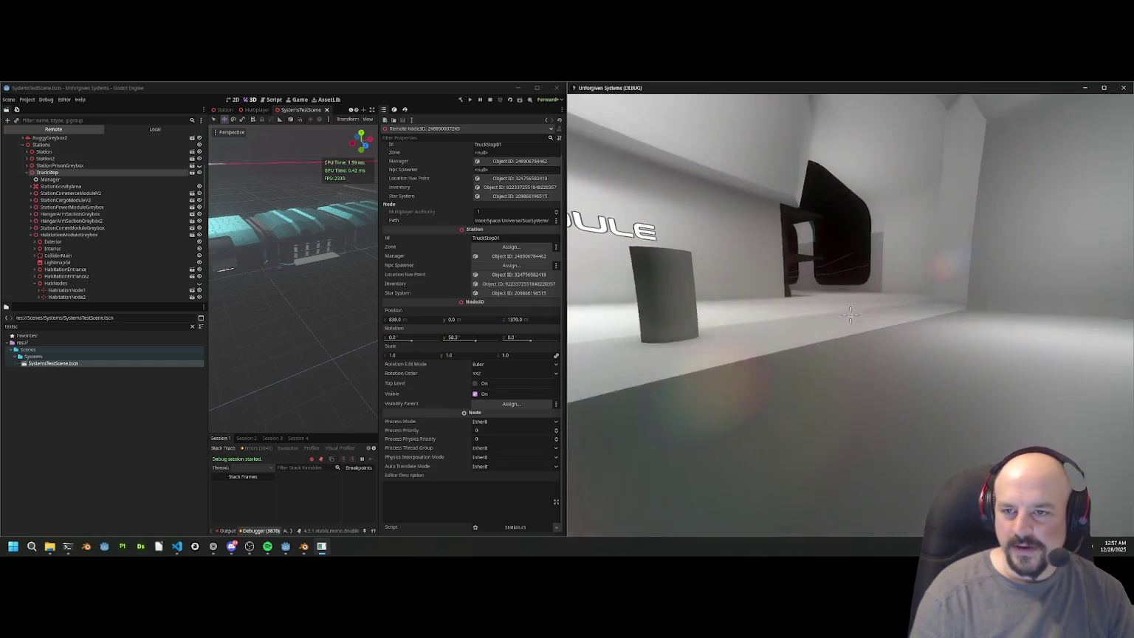
key("w")
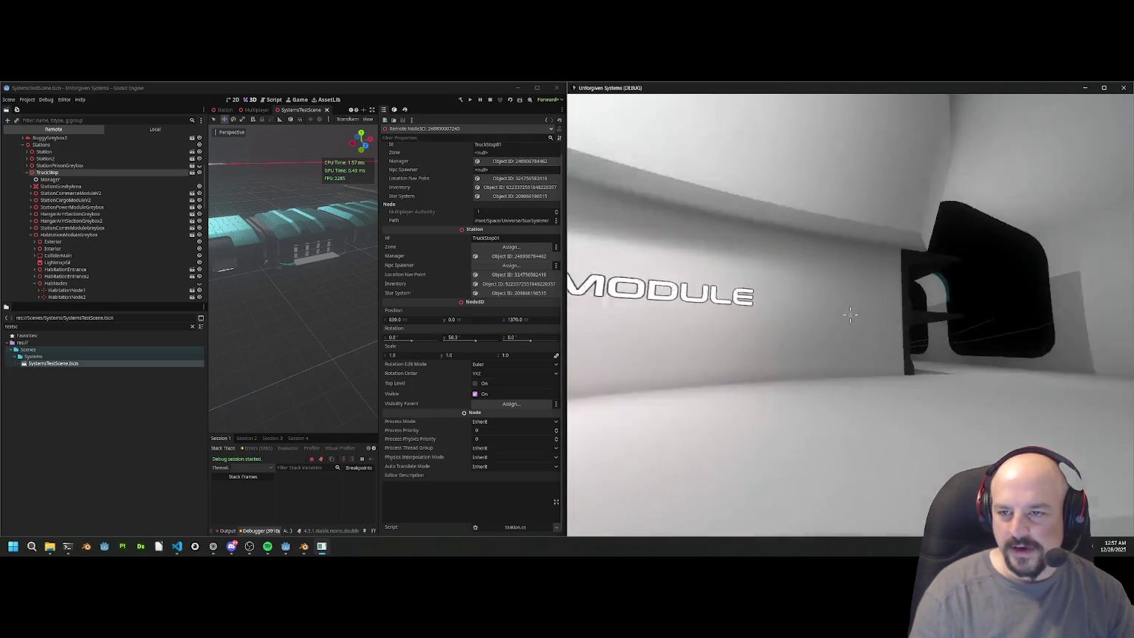
key("w")
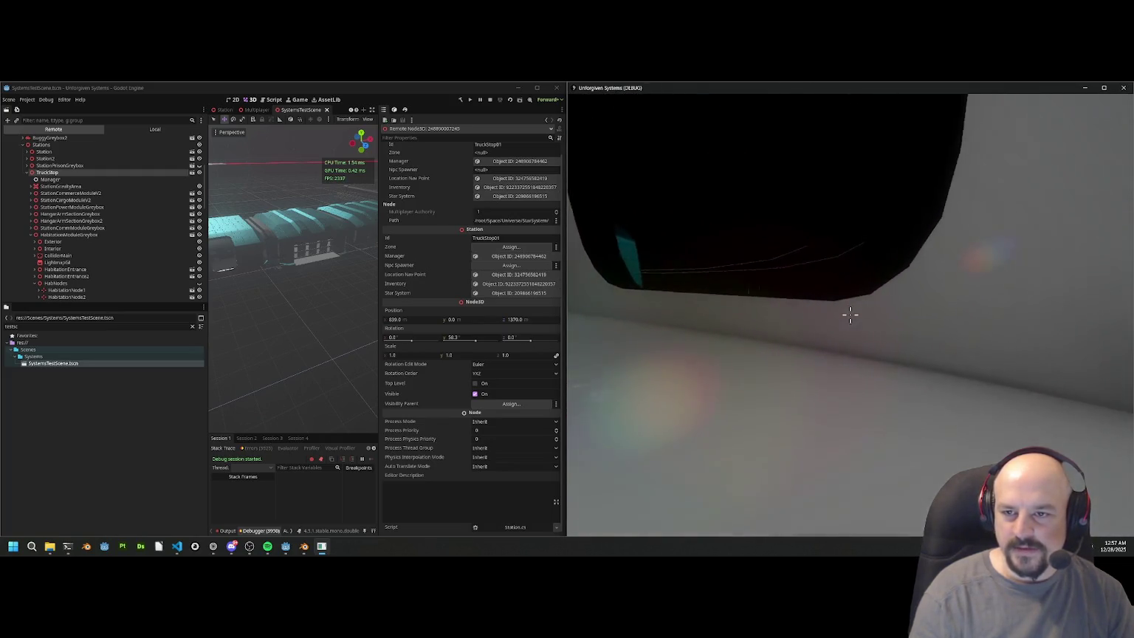
Step: Pass through the dark seating room and fly out over the teal floor and ribbed hull arches
key("w")
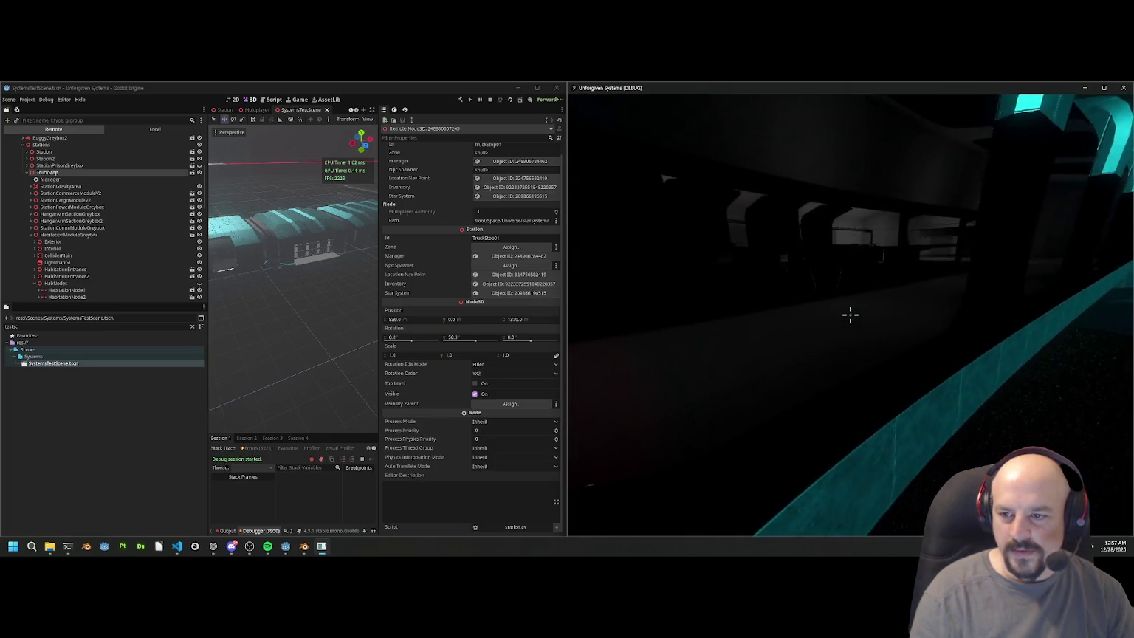
key("w")
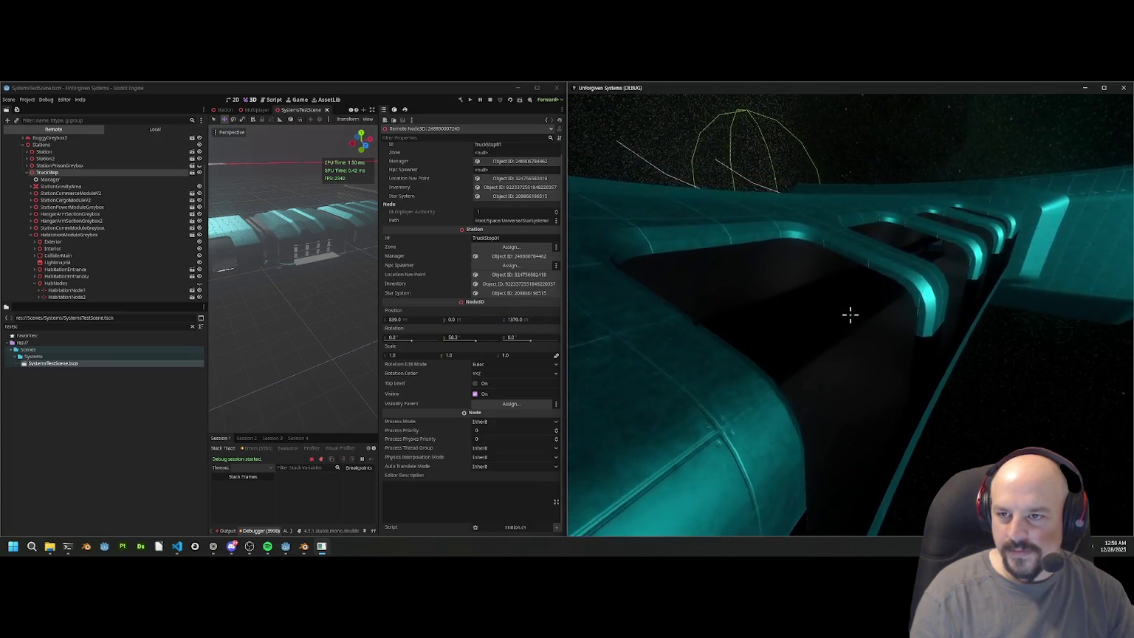
key("w")
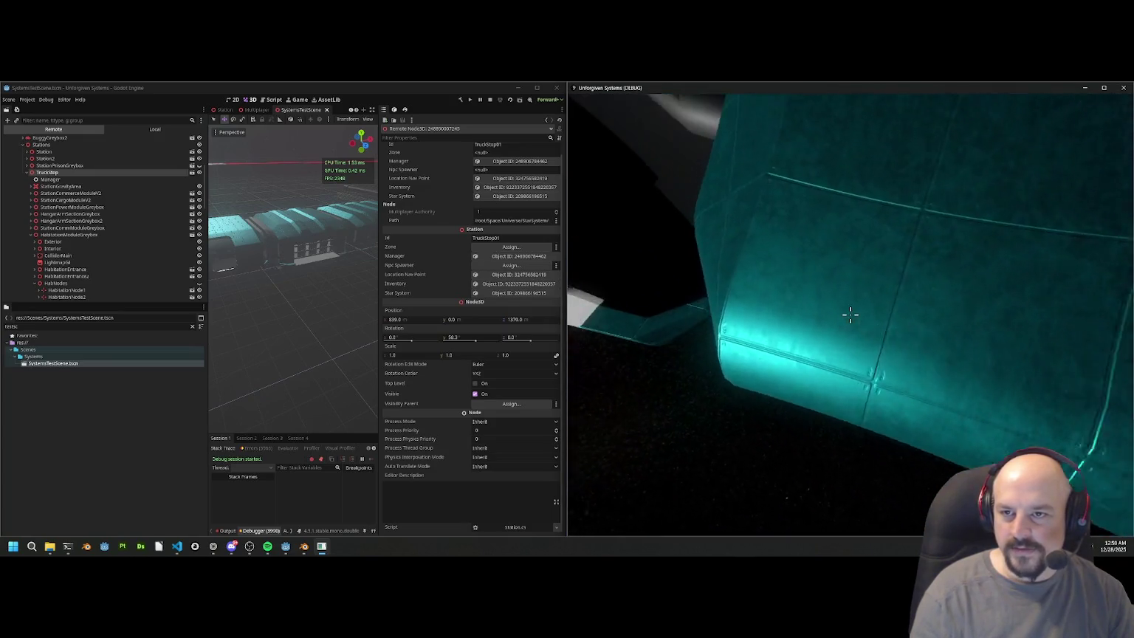
key("w")
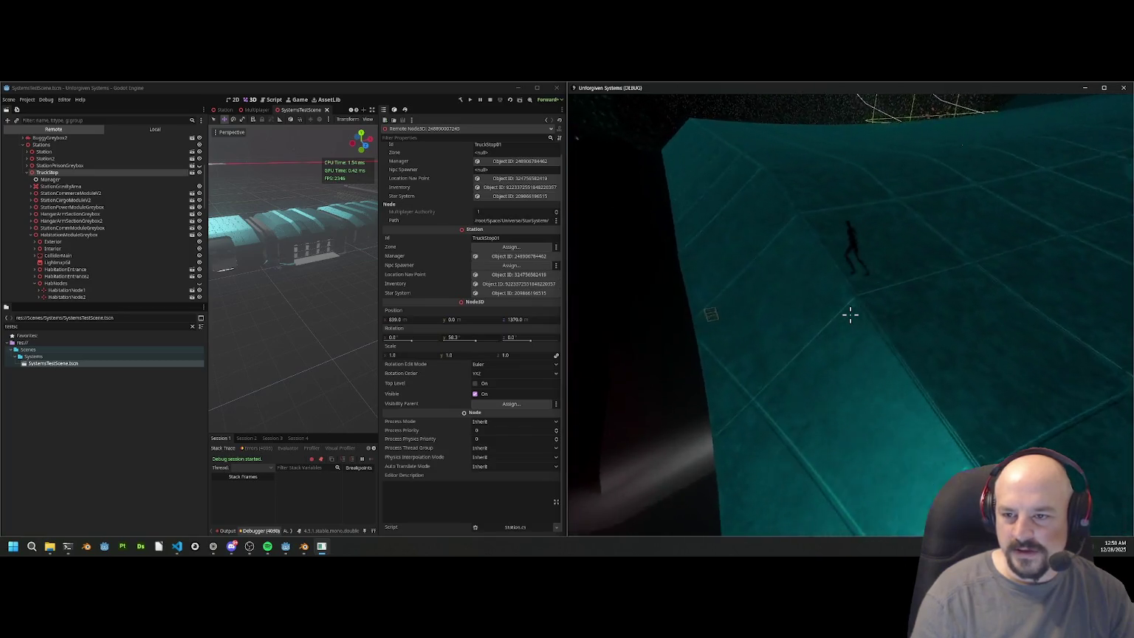
key("w")
key("w")
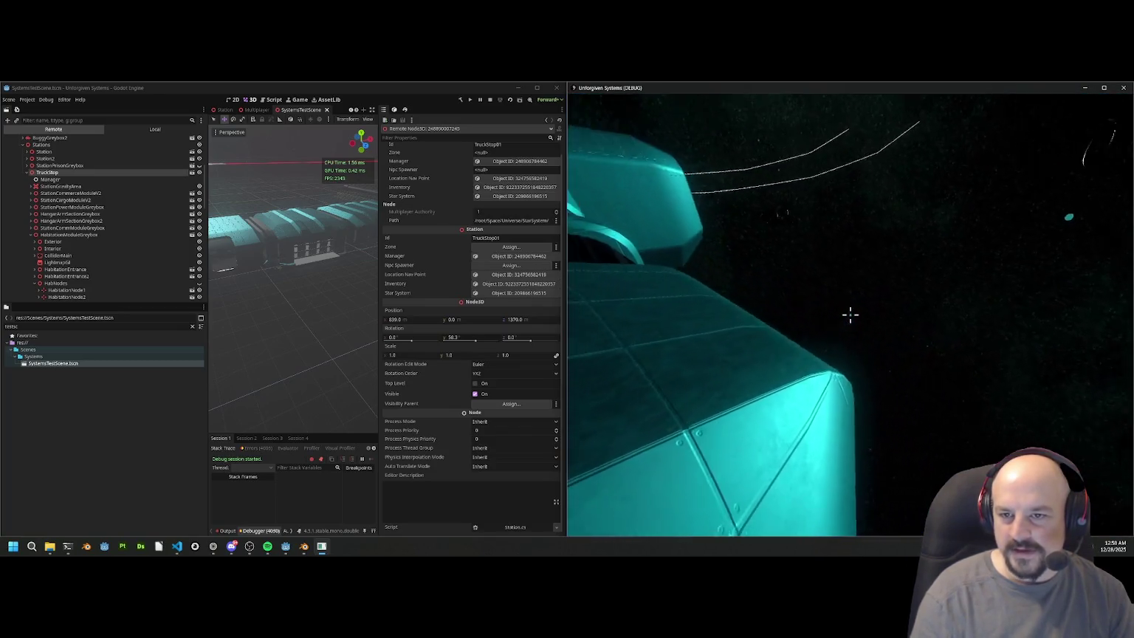
key("w")
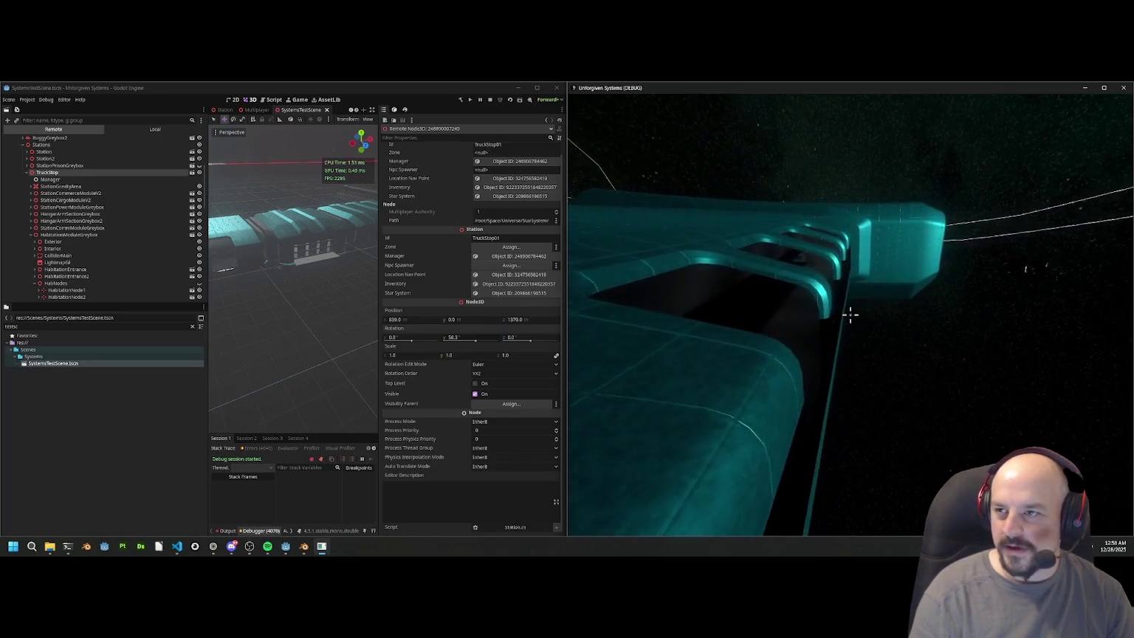
key("w")
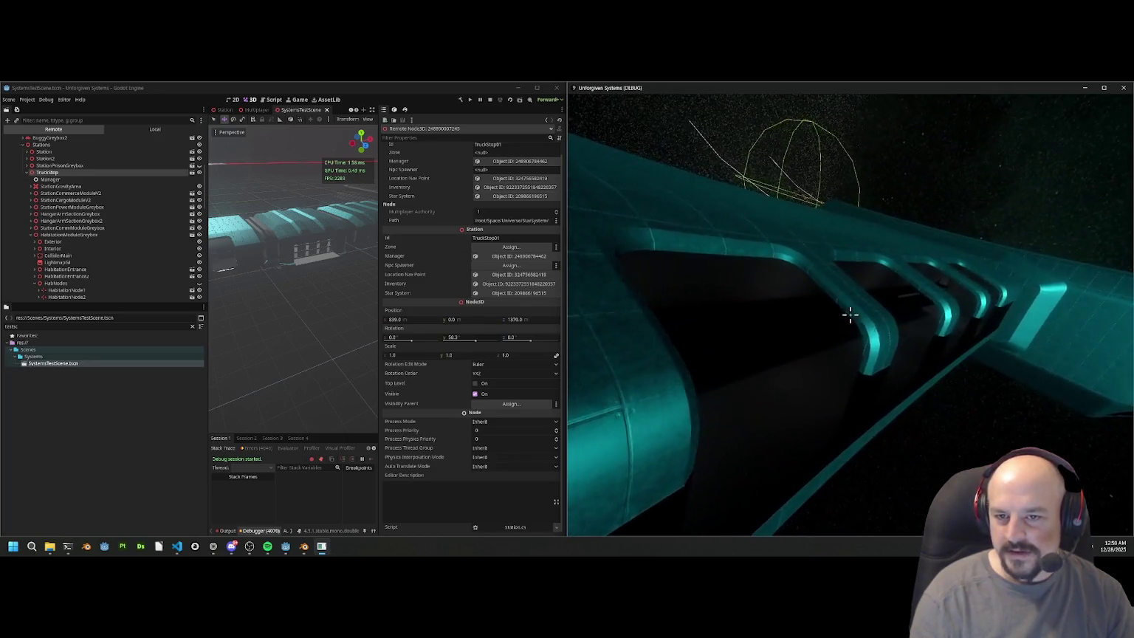
key("w")
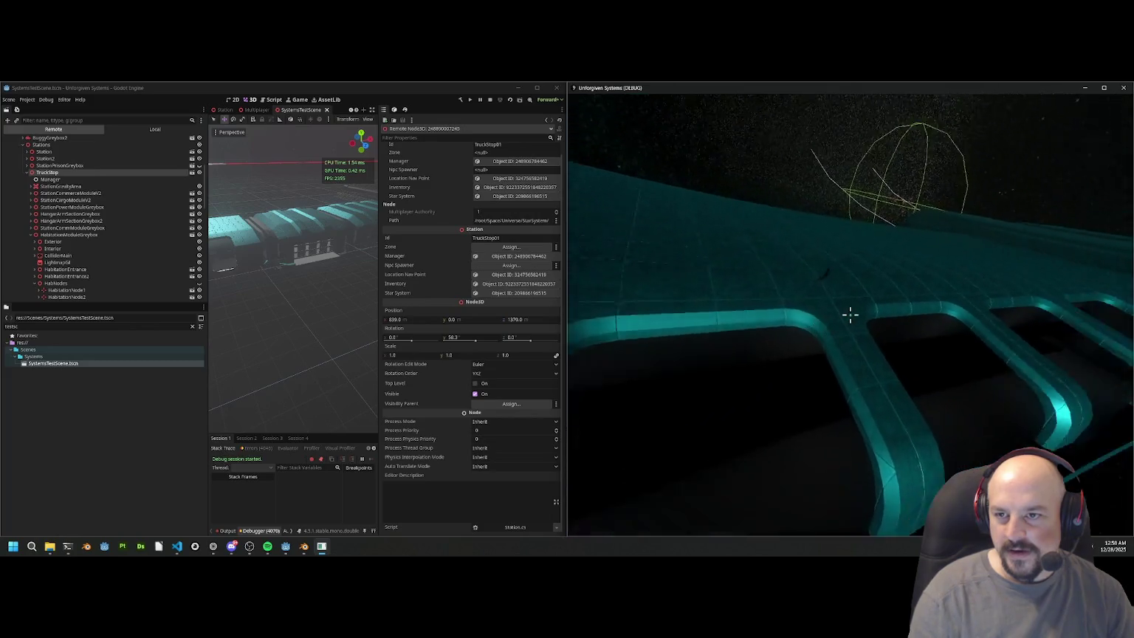
key("w")
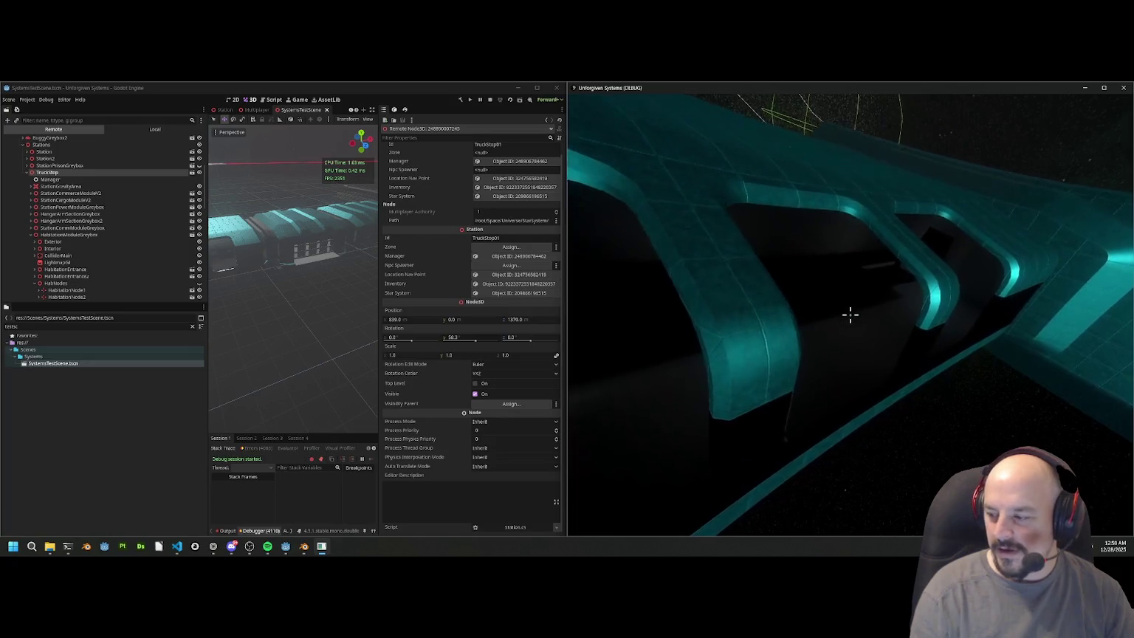
key("w")
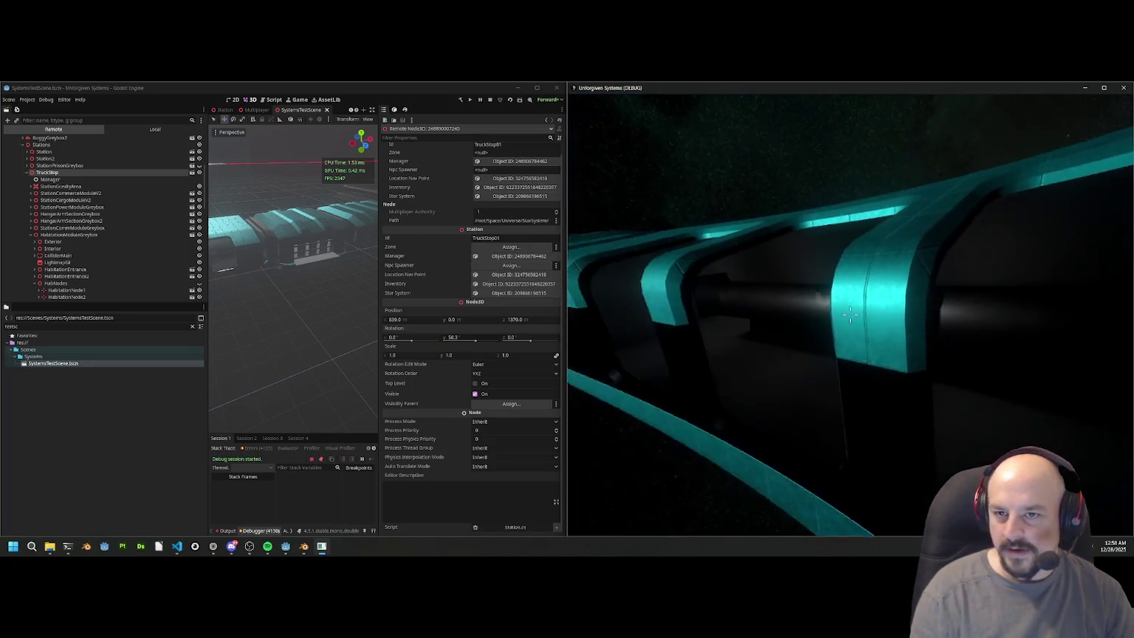
Step: Fly along the teal hull modules toward the wireframe sphere, then bring up the in-game menu
key("w")
key("w")
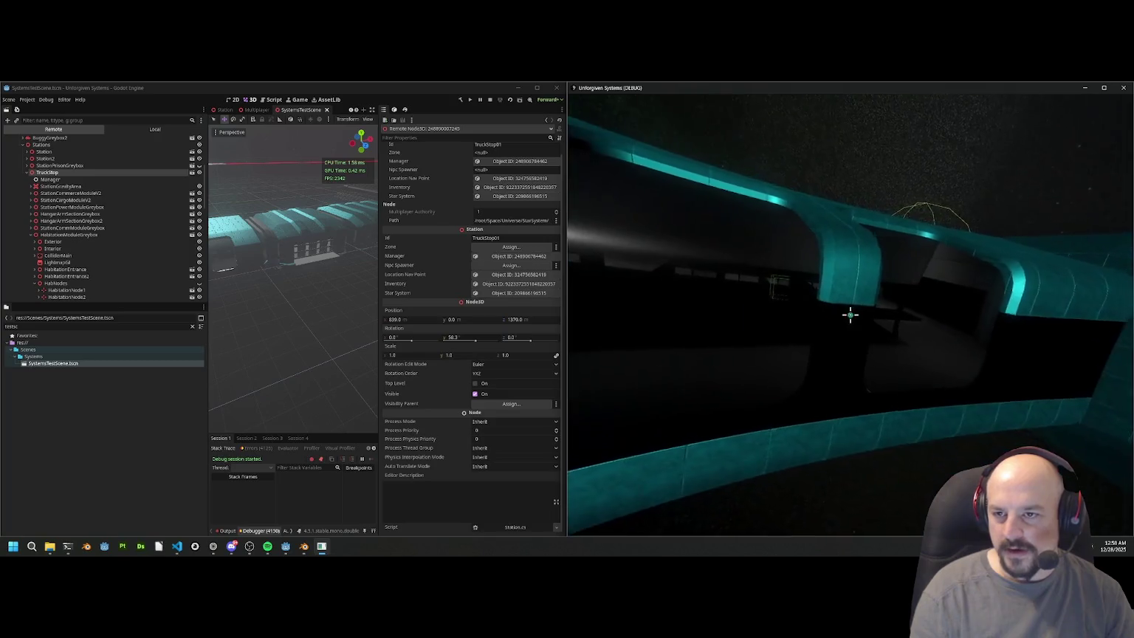
key("w")
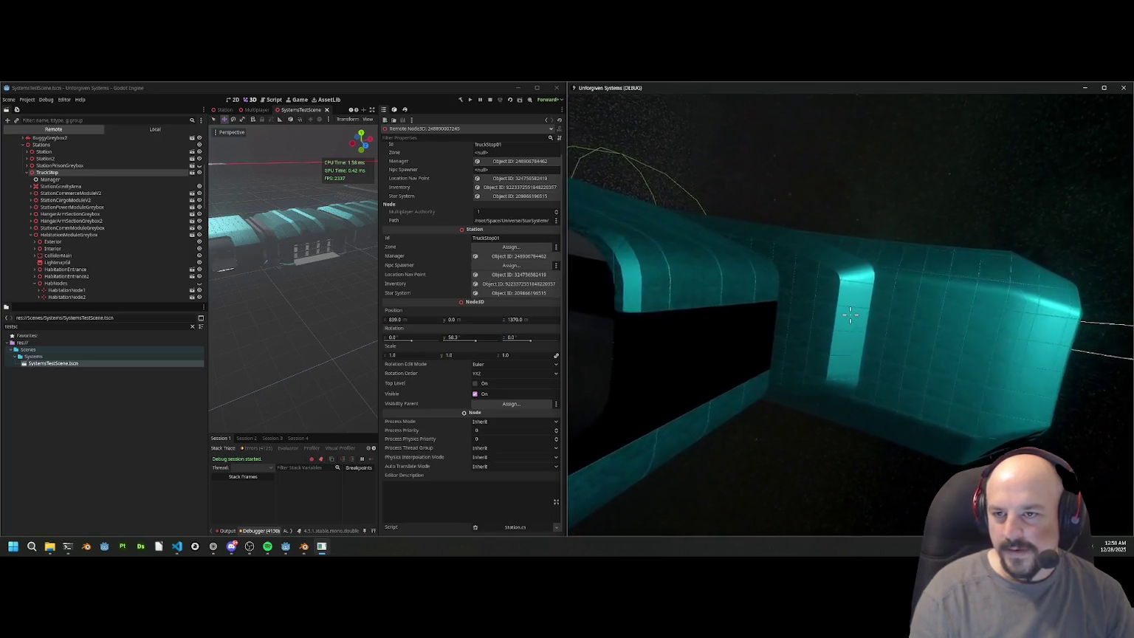
key("w")
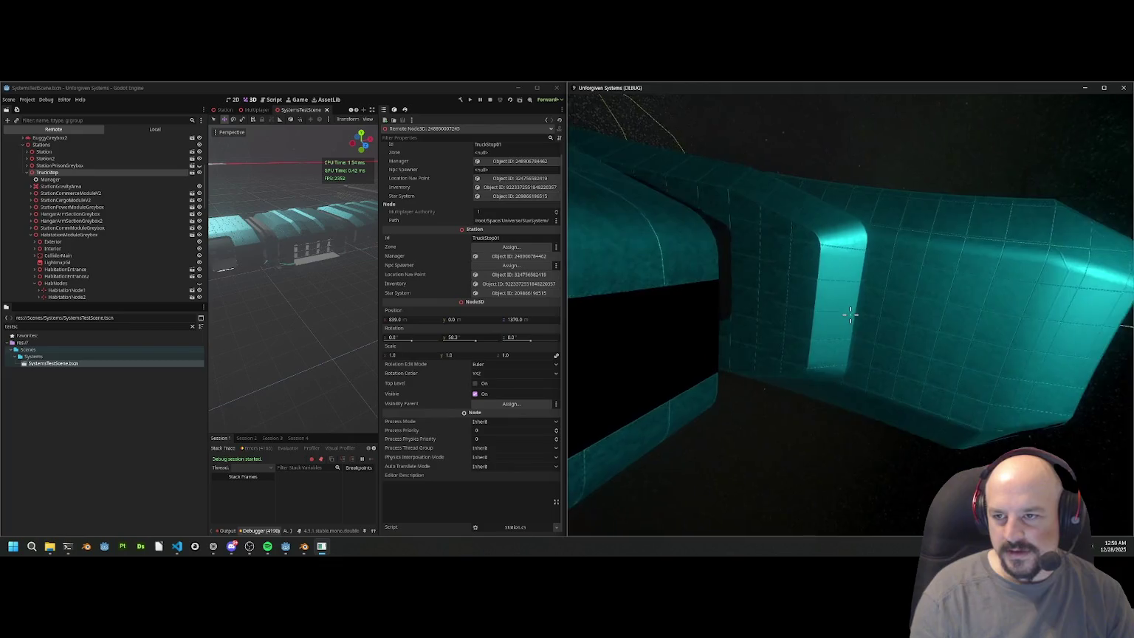
key("w")
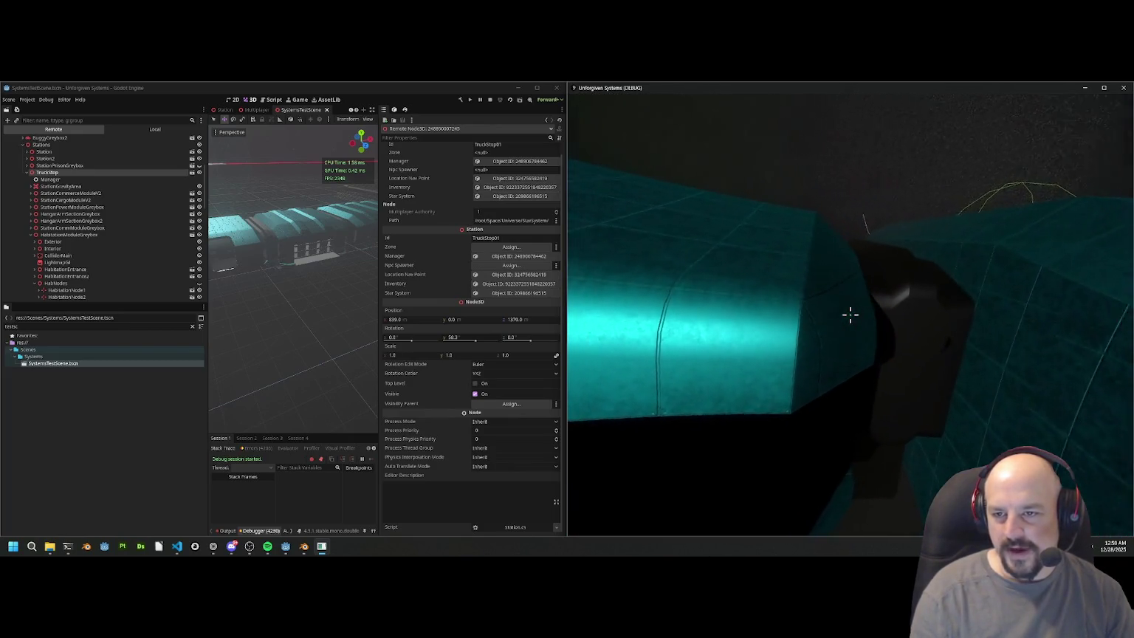
key("w")
key("w")
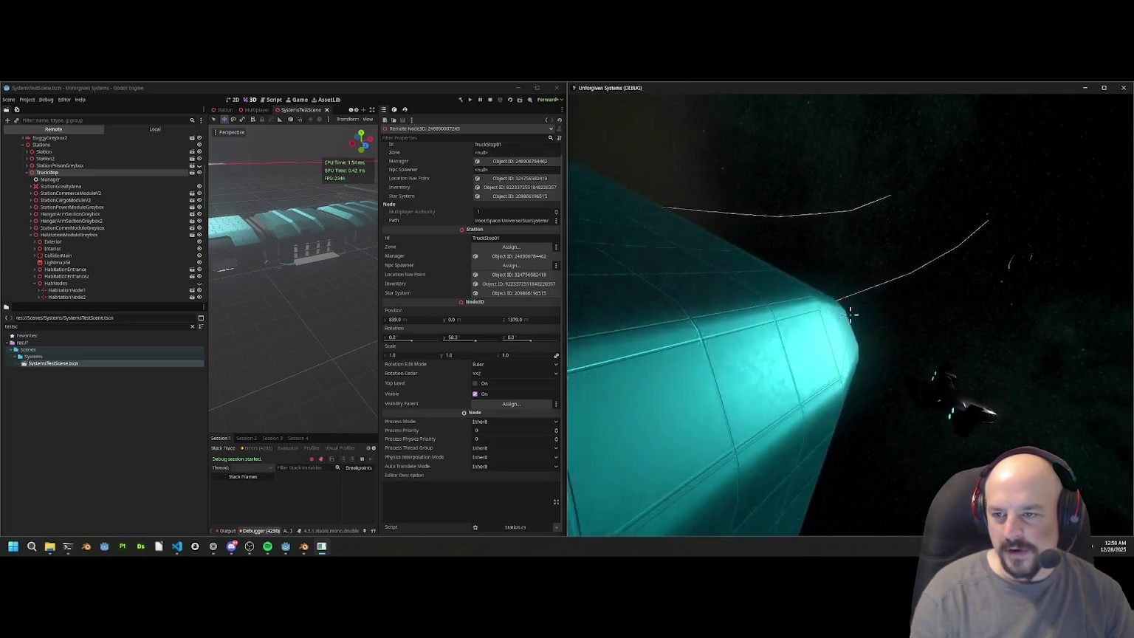
key("w")
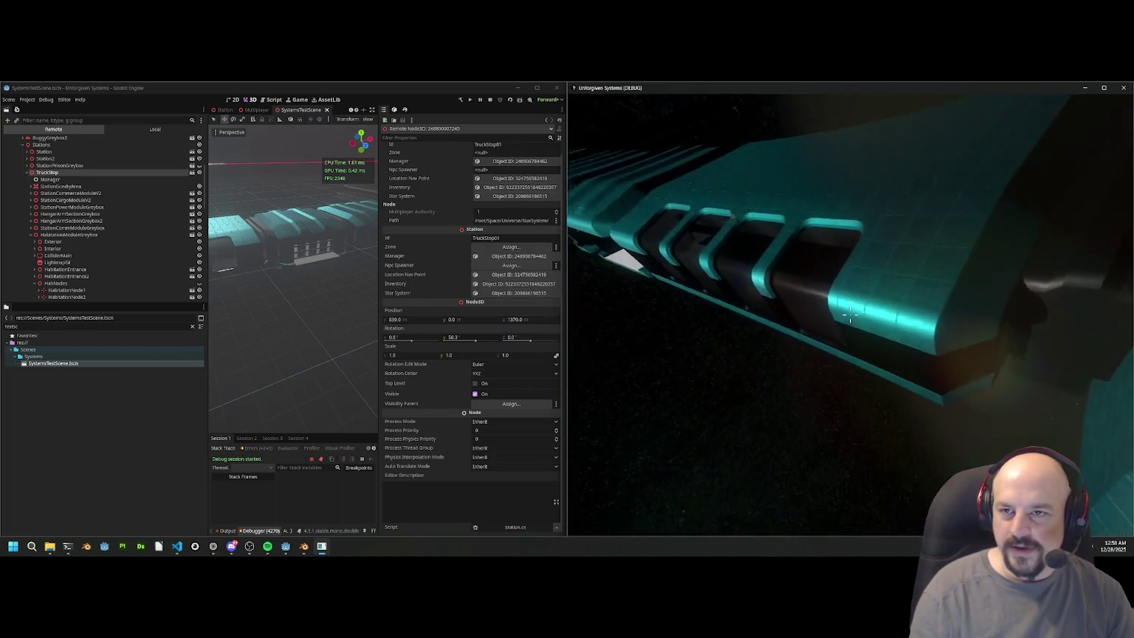
key("w")
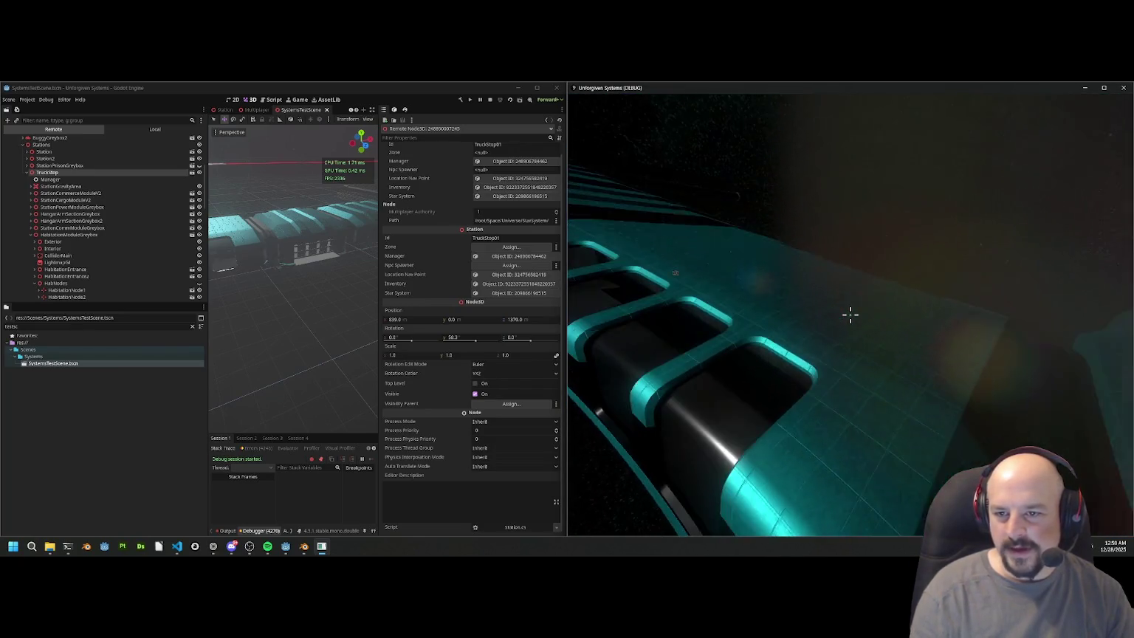
key("w")
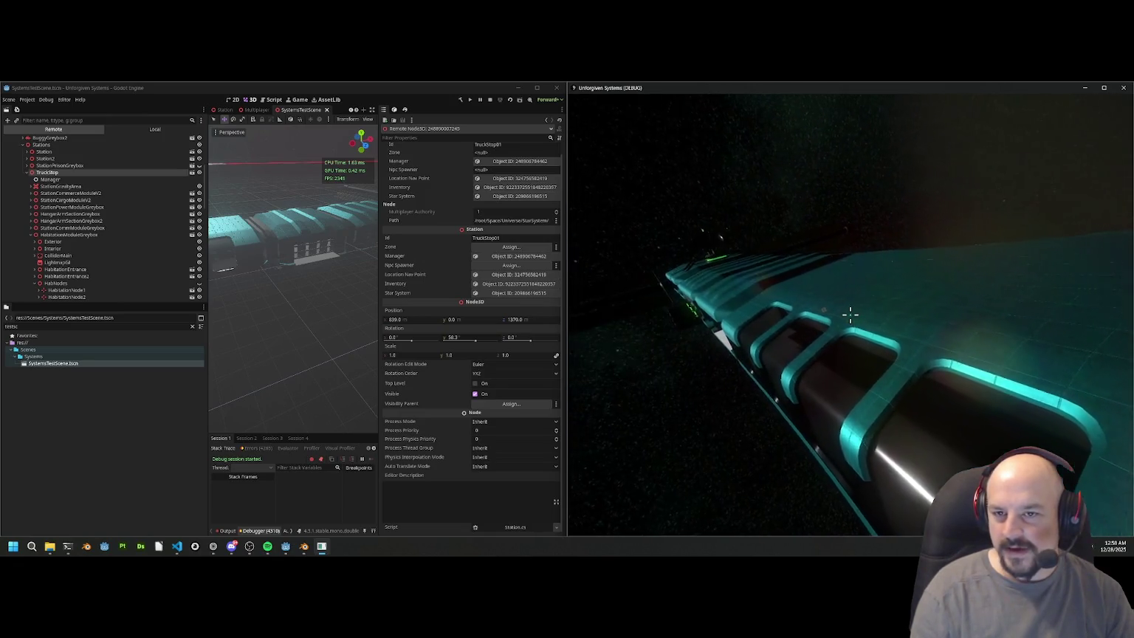
key("w")
key("w")
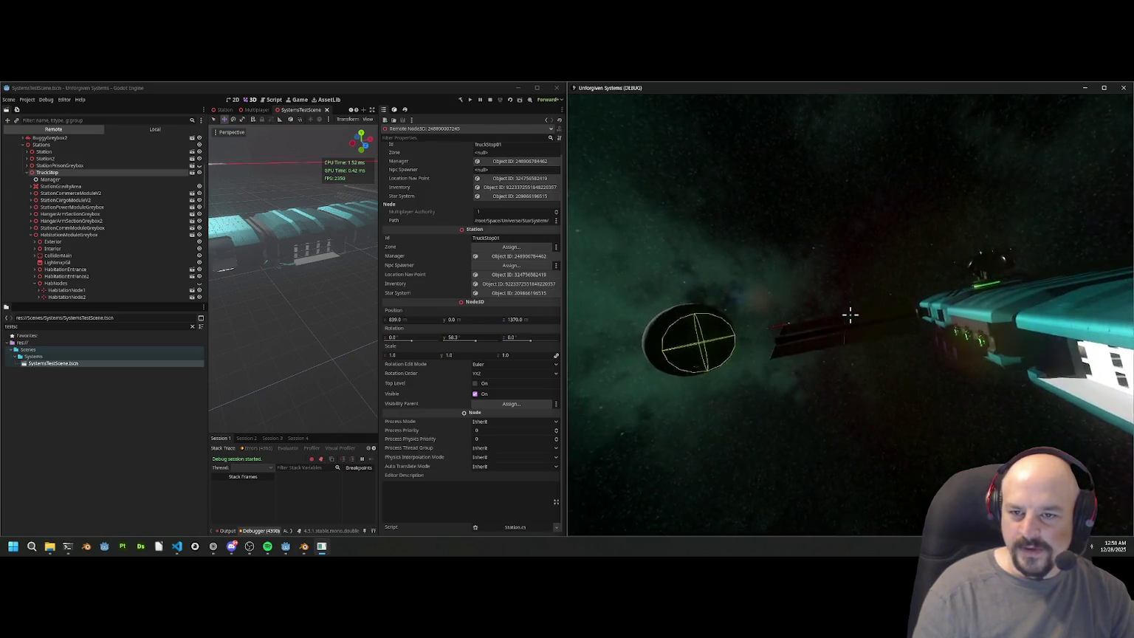
key("Escape")
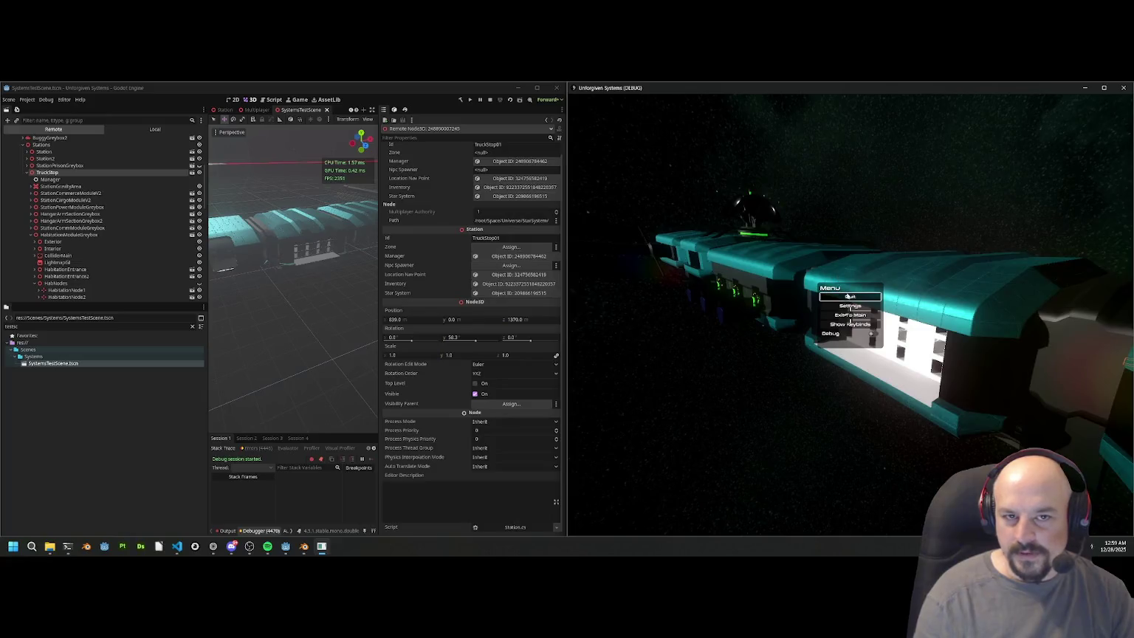
Step: Quit the game to end the debug run and fly the editor camera toward the station
left_click(849, 296)
left_click(536, 87)
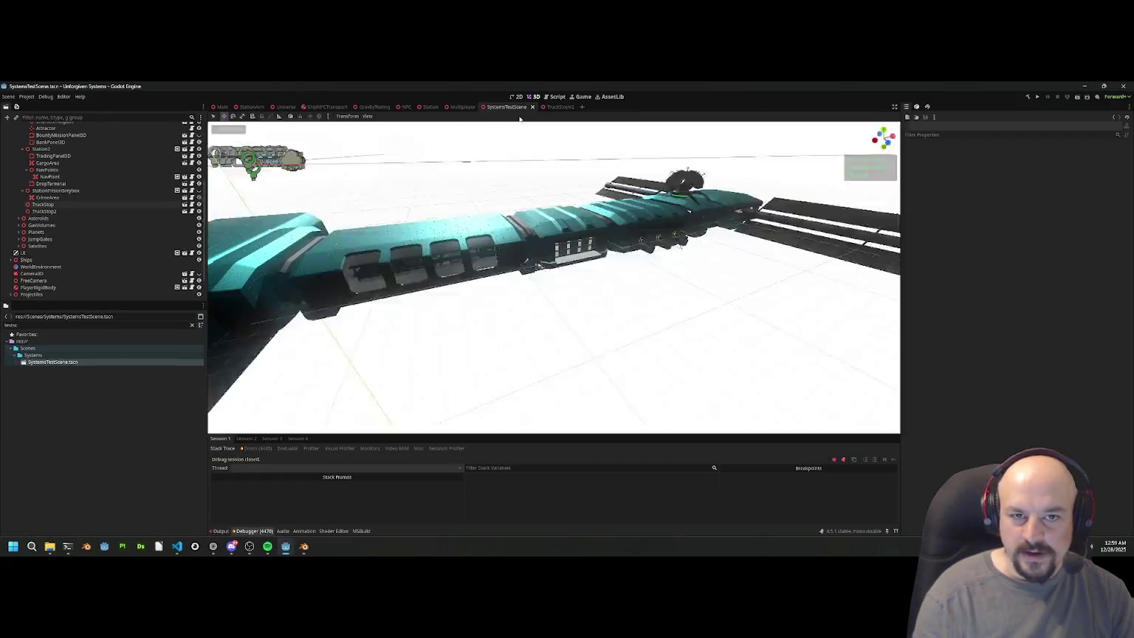
key("w")
scroll(554, 276, "up", 3)
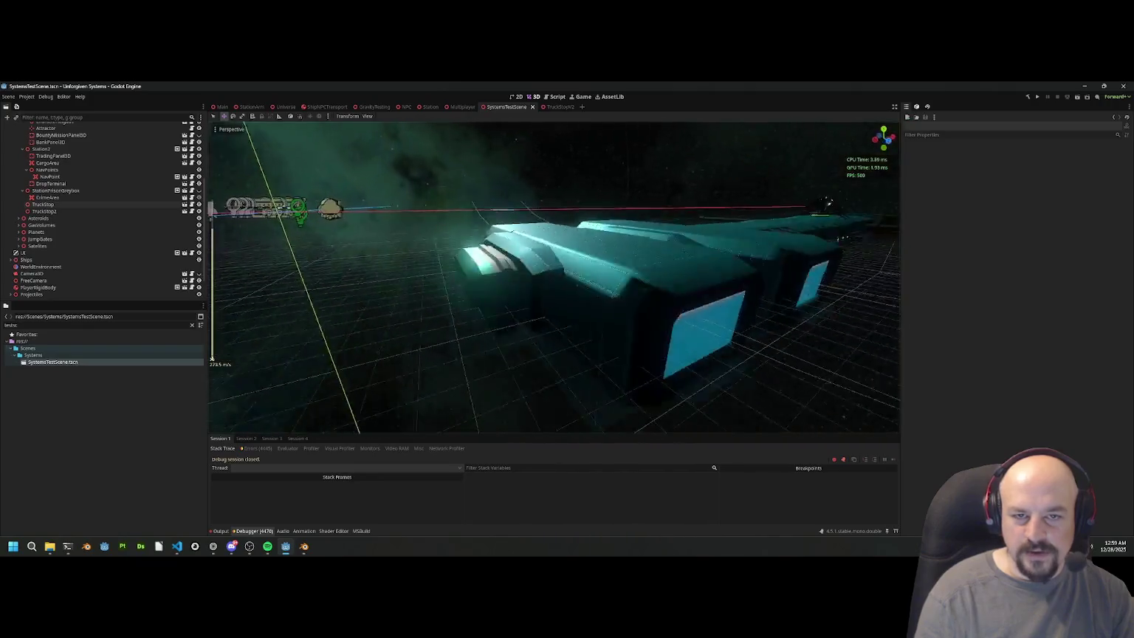
key("s")
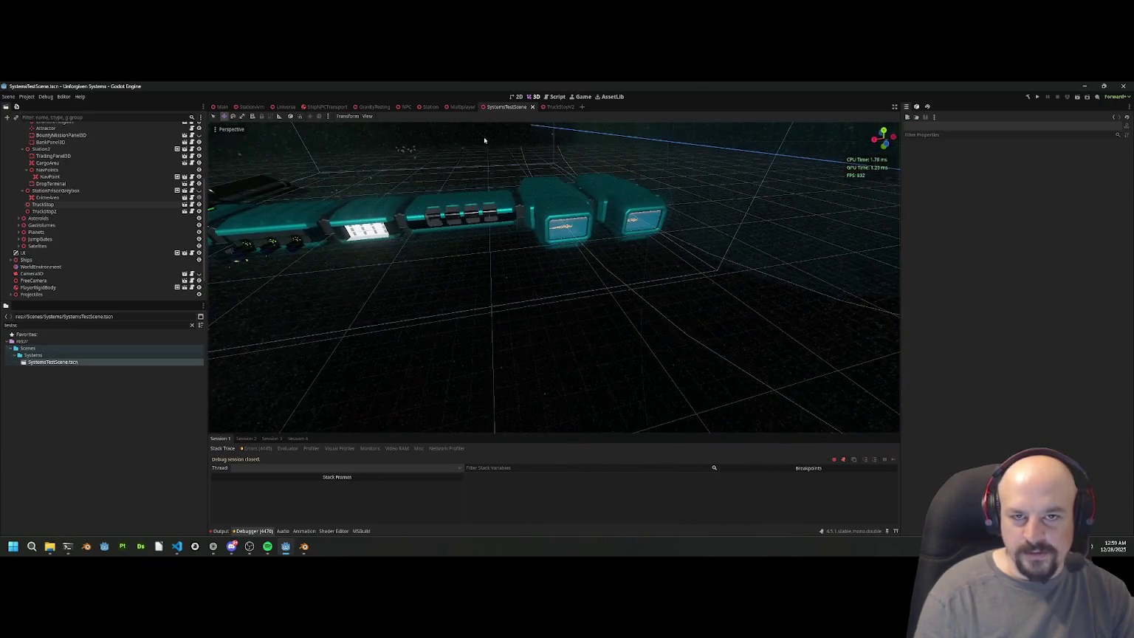
Step: Get a close-up of the ship, then view the two teal modules side-on and from the front
key("w")
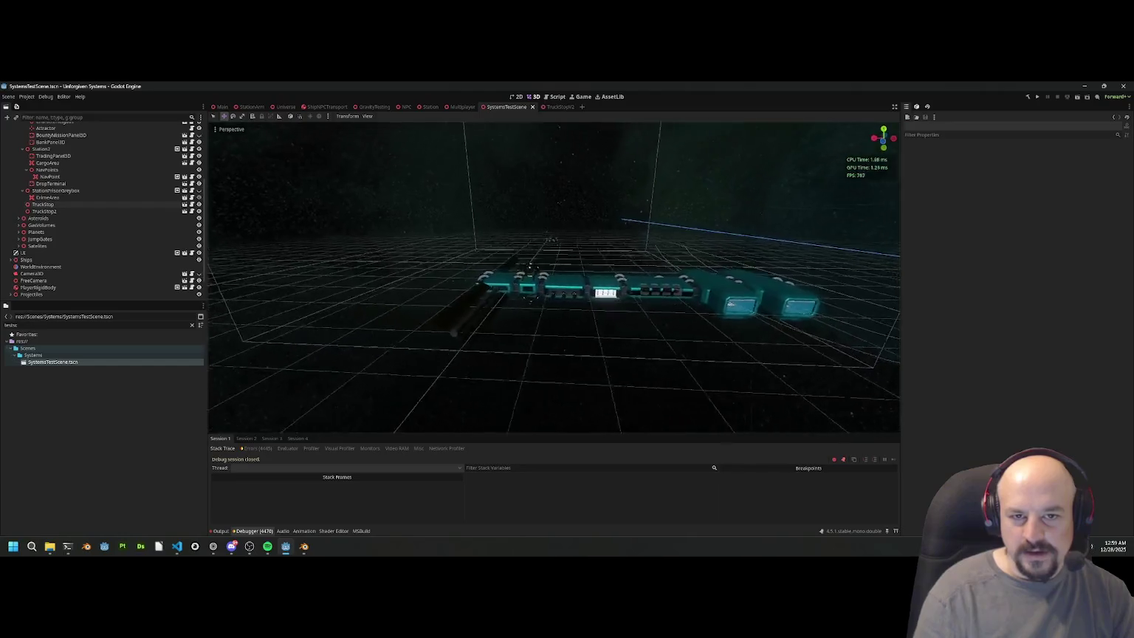
key("s")
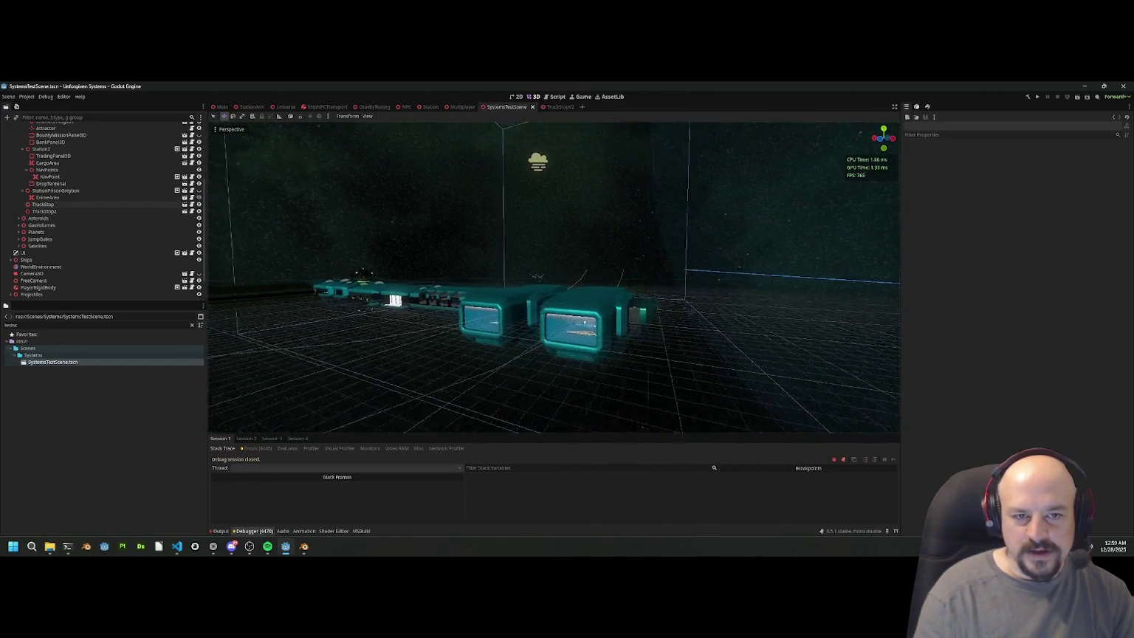
key("w")
key("d")
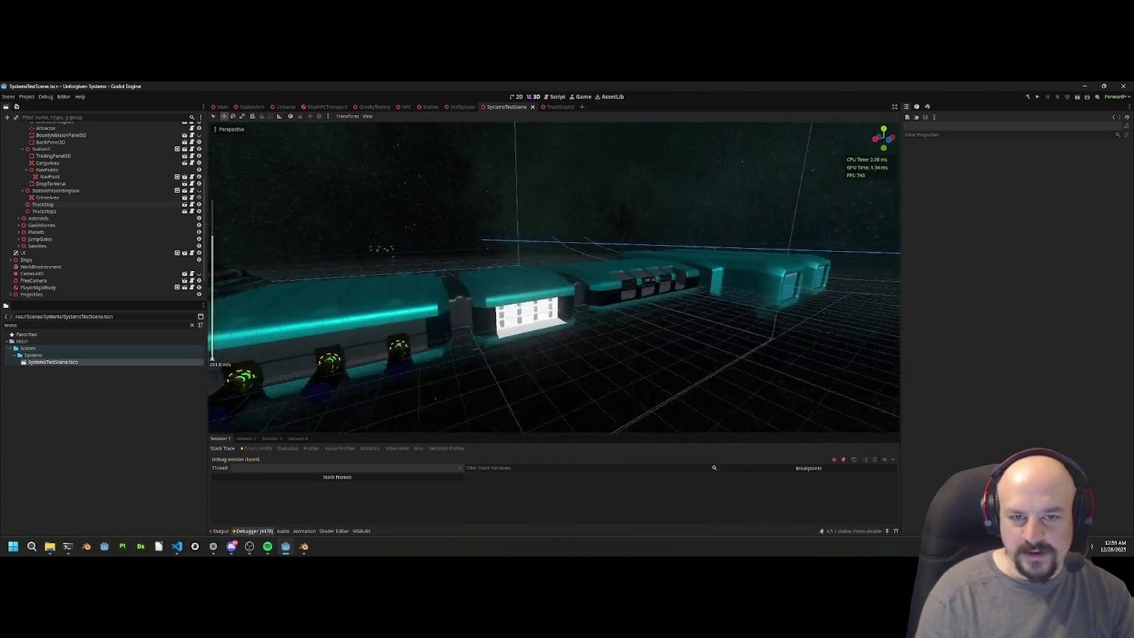
key("d")
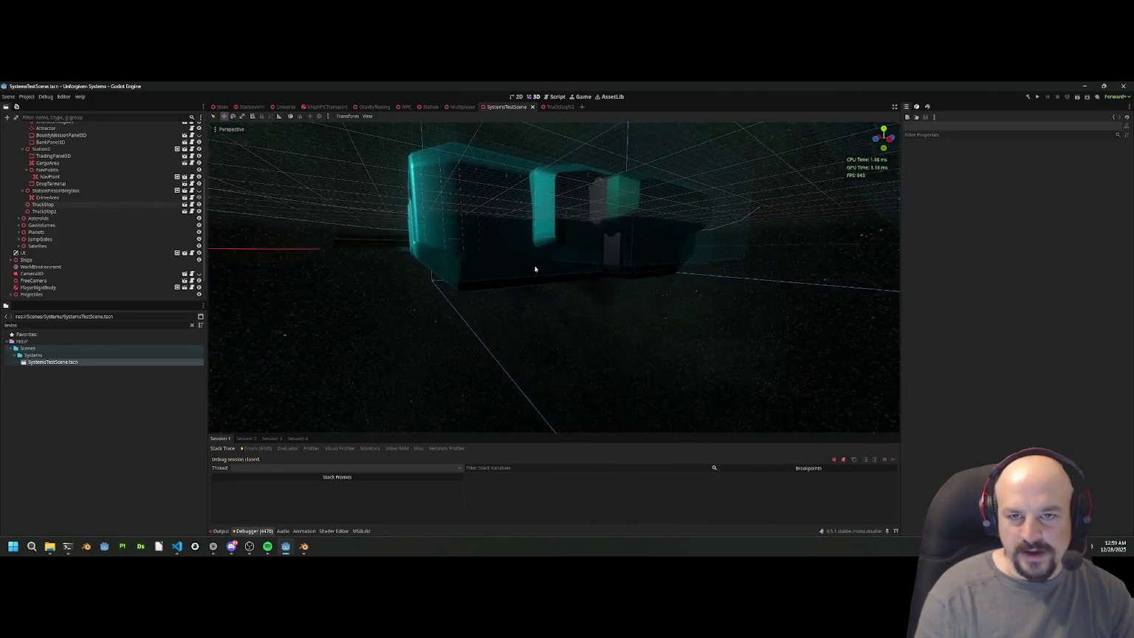
scroll(554, 277, "up", 2)
key("s")
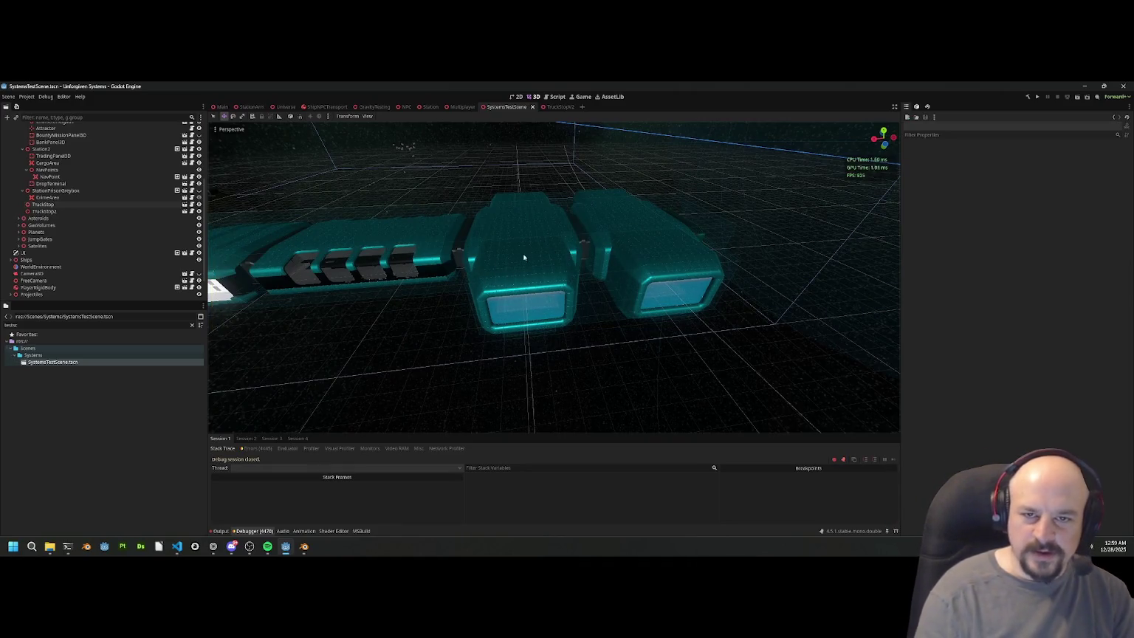
Step: Orbit to see the station lengthwise and fly along it to the screen module
left_click_drag(499, 264, 568, 316)
key("d")
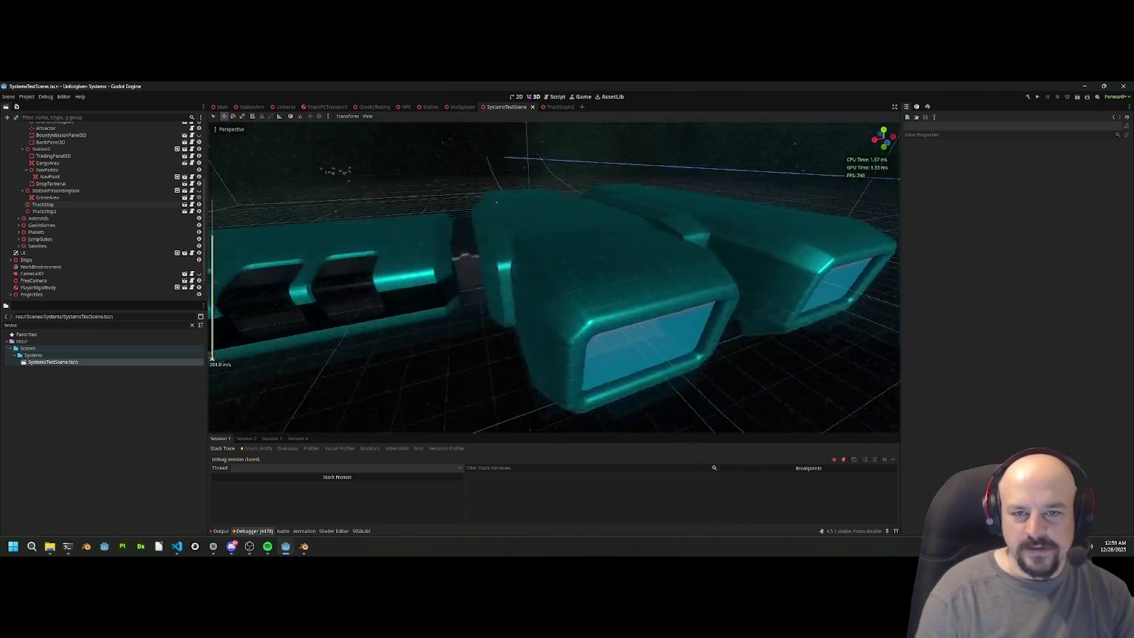
scroll(553, 277, "up", 4)
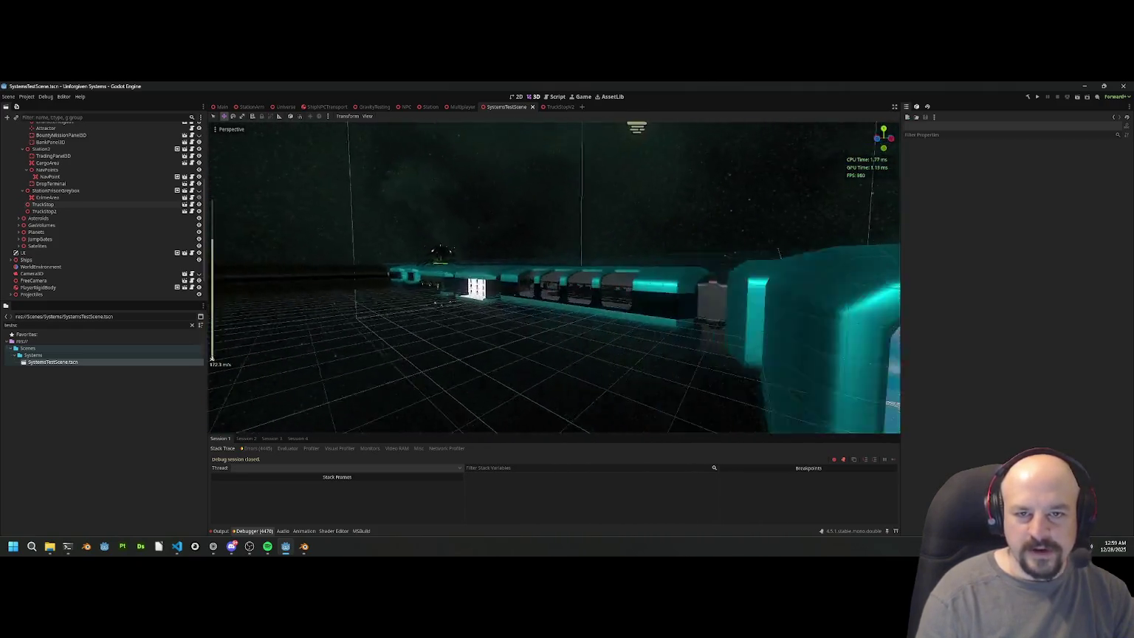
scroll(554, 277, "up", 2)
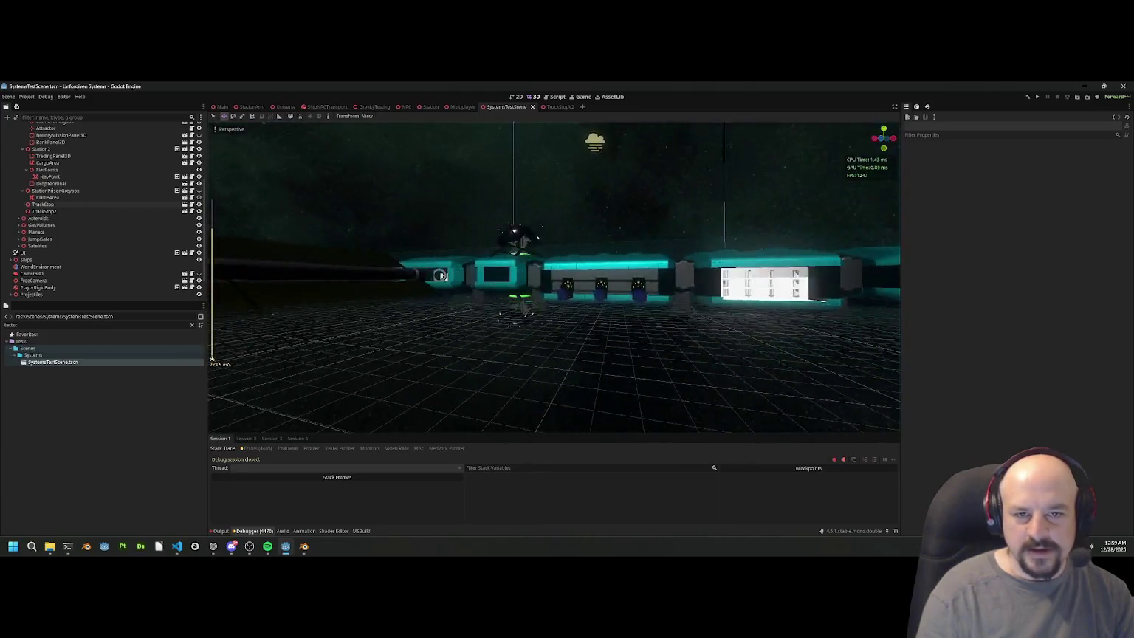
scroll(554, 277, "down", 8)
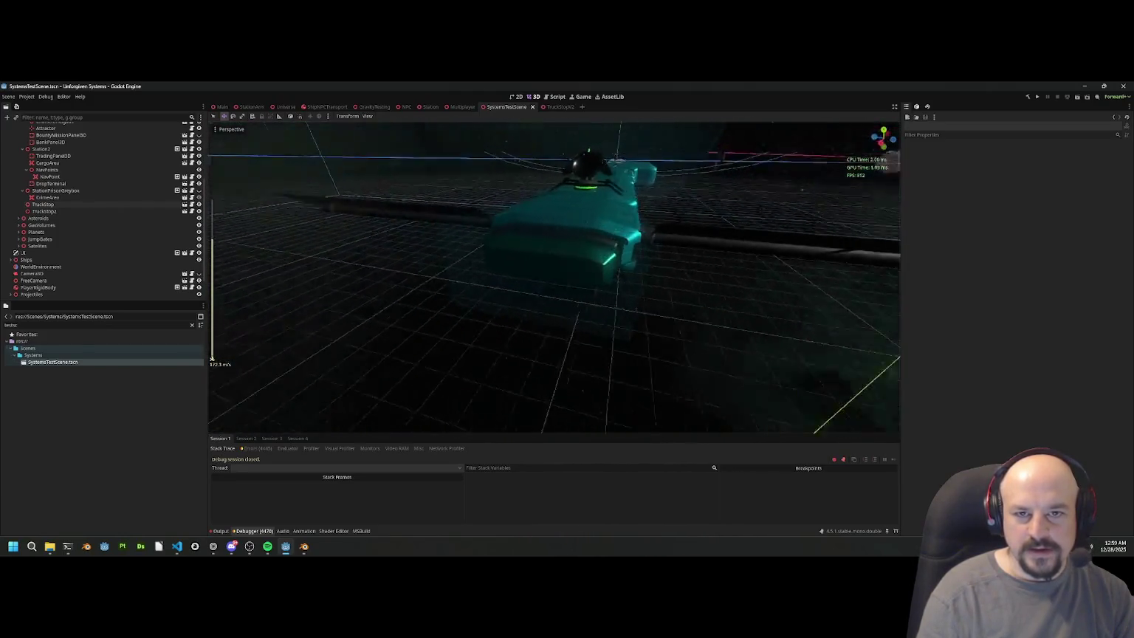
scroll(554, 277, "down", 2)
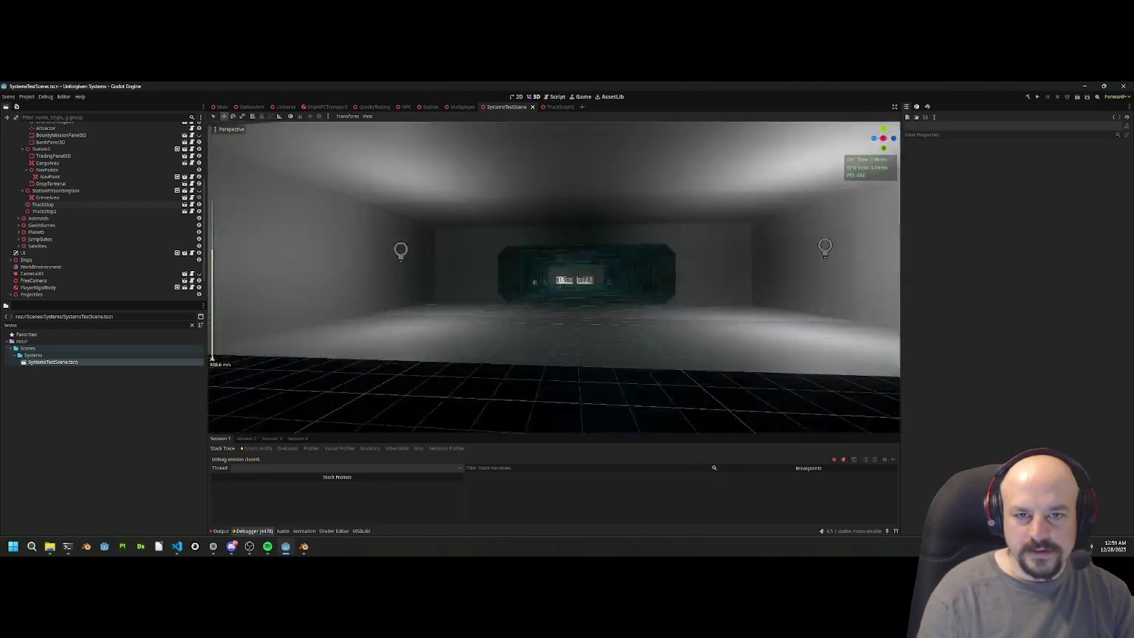
scroll(559, 332, "up", 4)
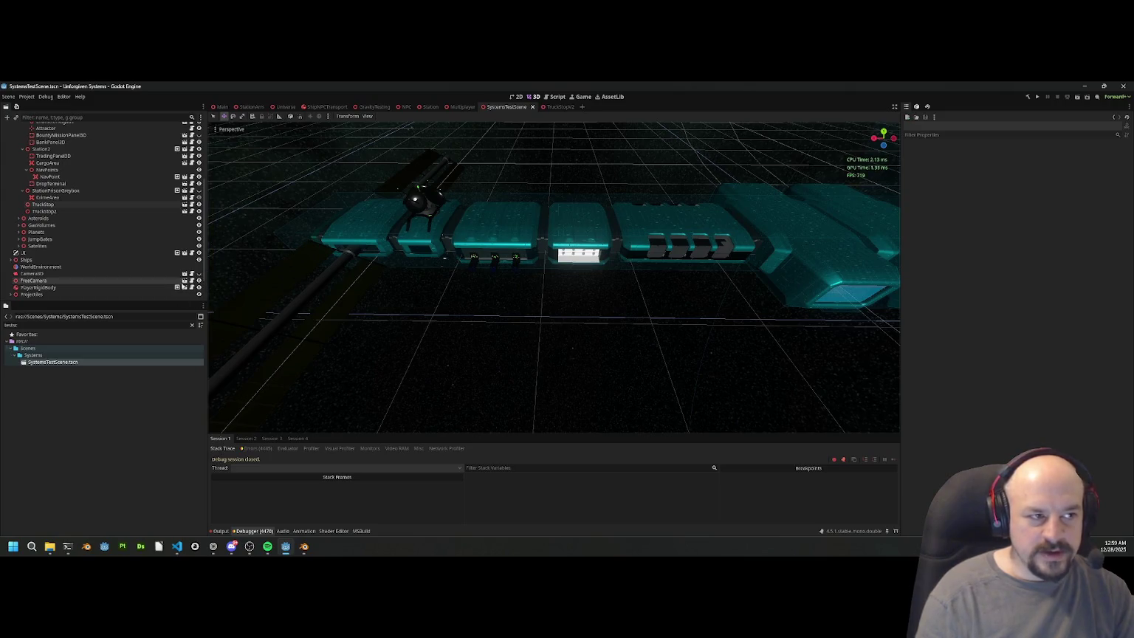
Step: Filter the FileSystem dock for 'stationv2' and open StationV2.tscn
double_click(78, 327)
type("station")
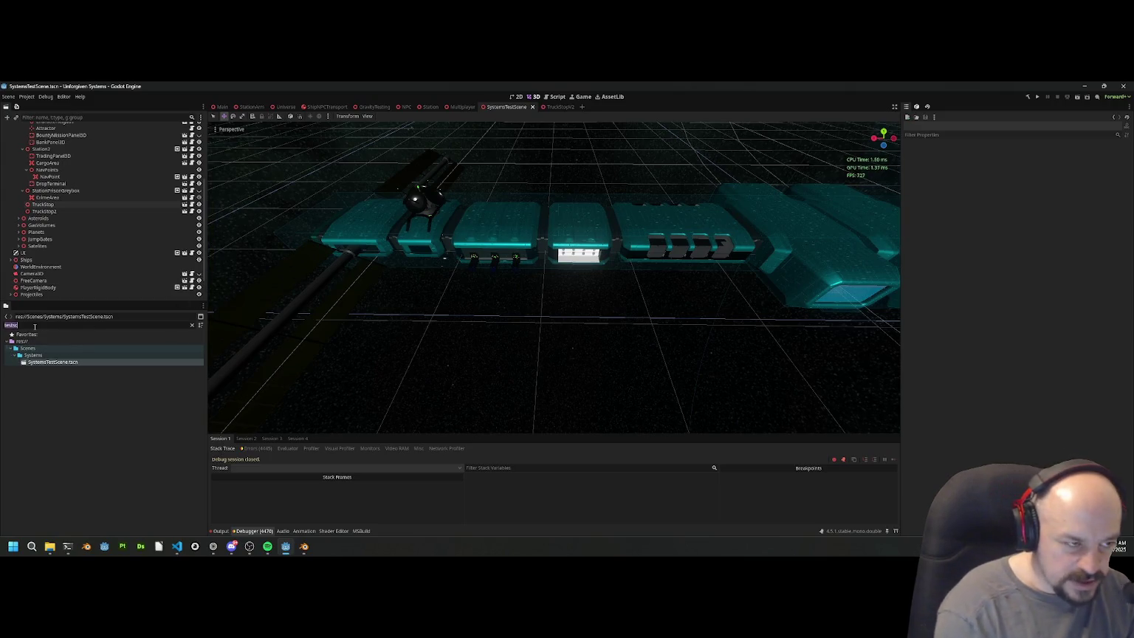
type("v2")
double_click(51, 370)
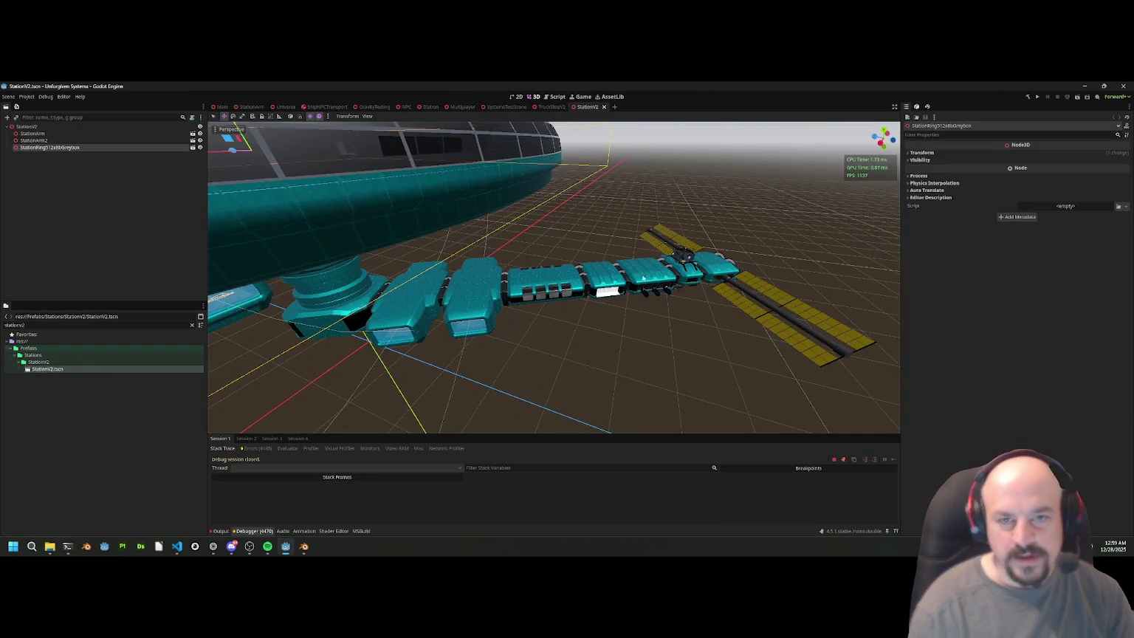
Step: Fly into the station interior, then frame the whole selected ring and orbit closer around it
scroll(554, 295, "up", 2)
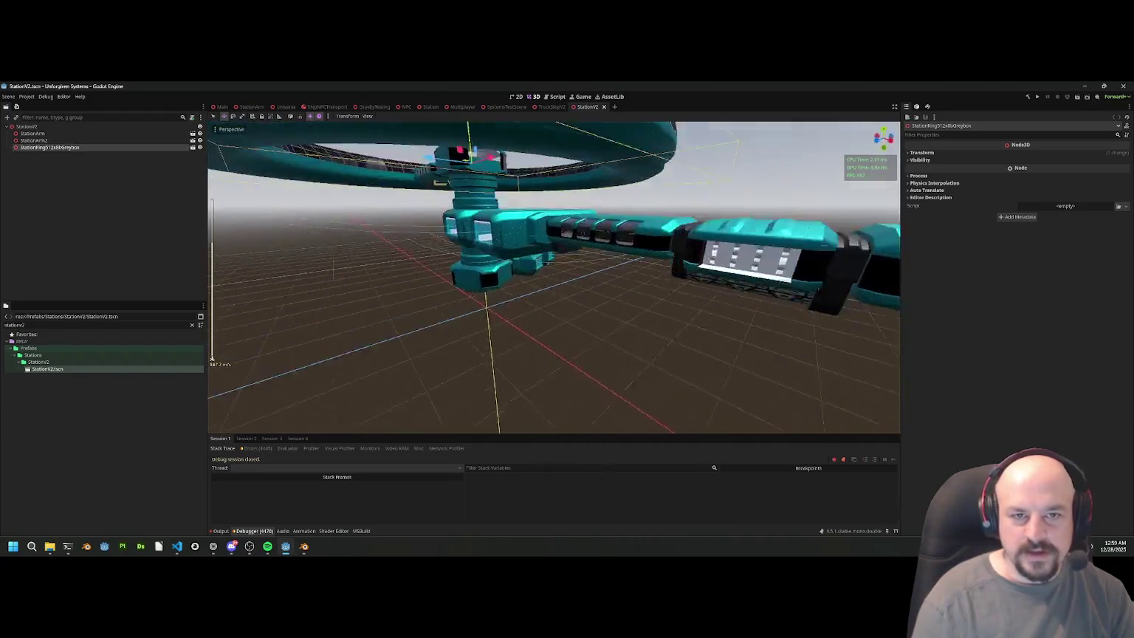
scroll(554, 277, "up", 4)
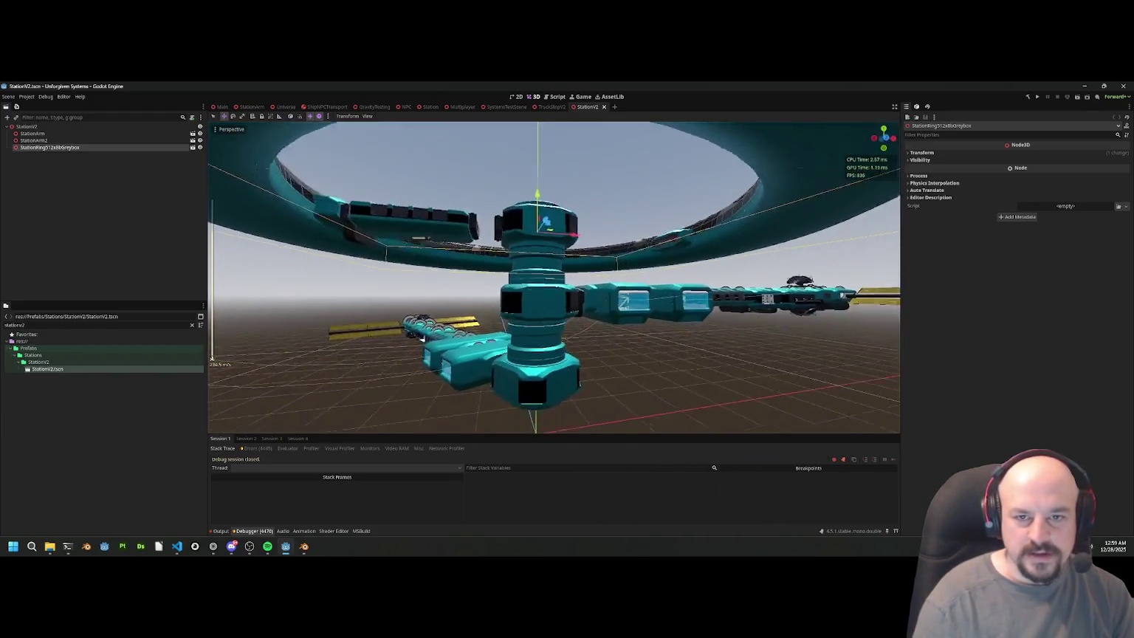
scroll(554, 277, "up", 4)
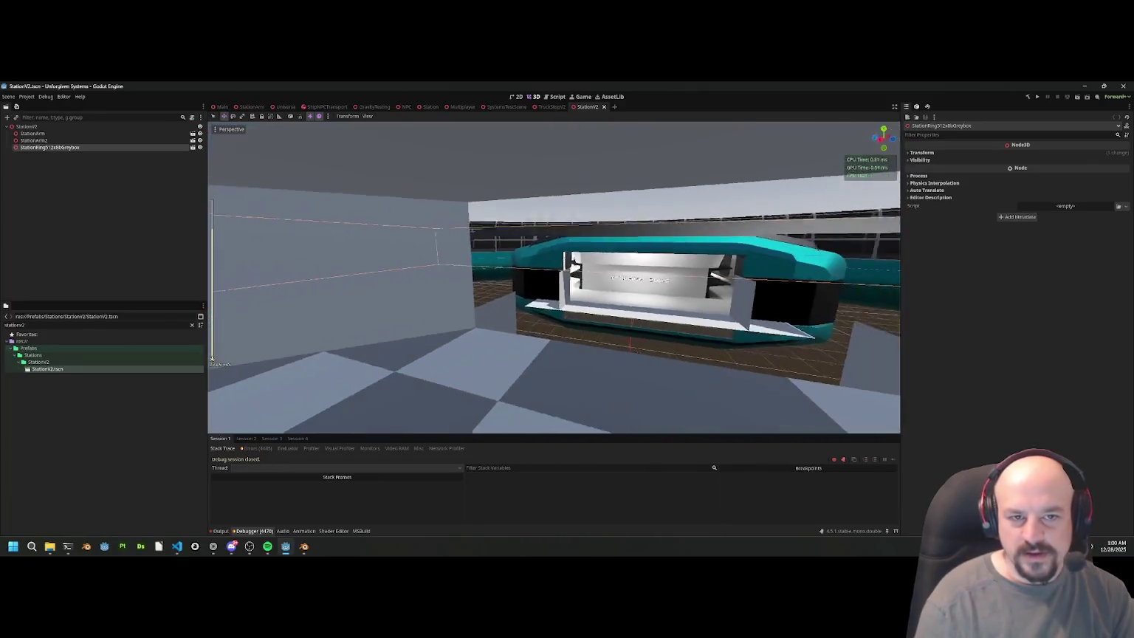
key("w")
key("w")
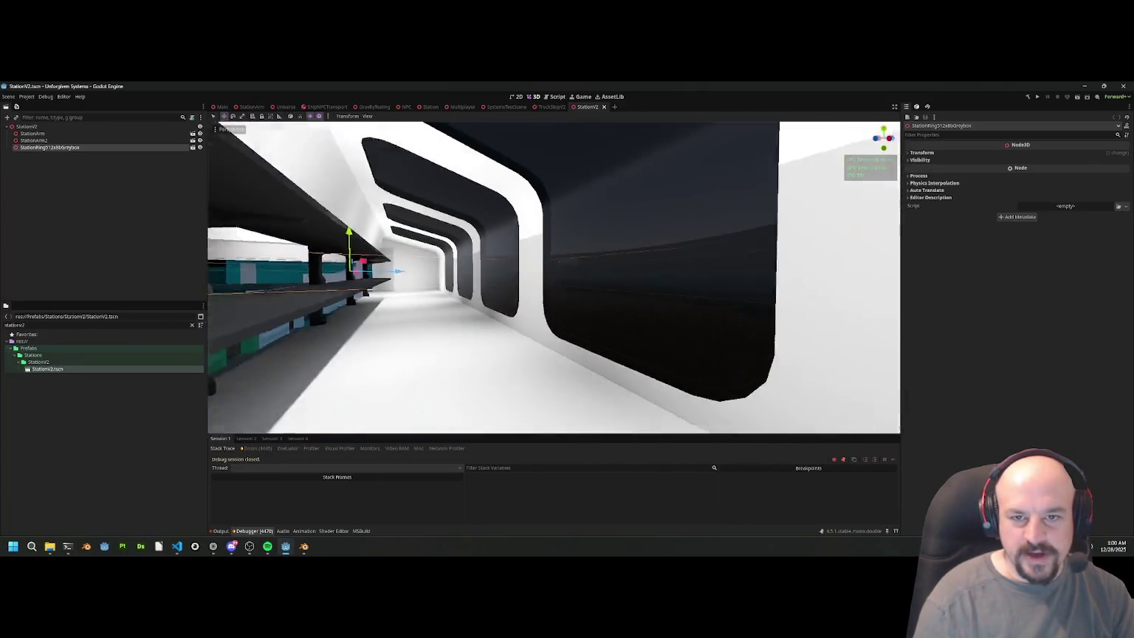
key("f")
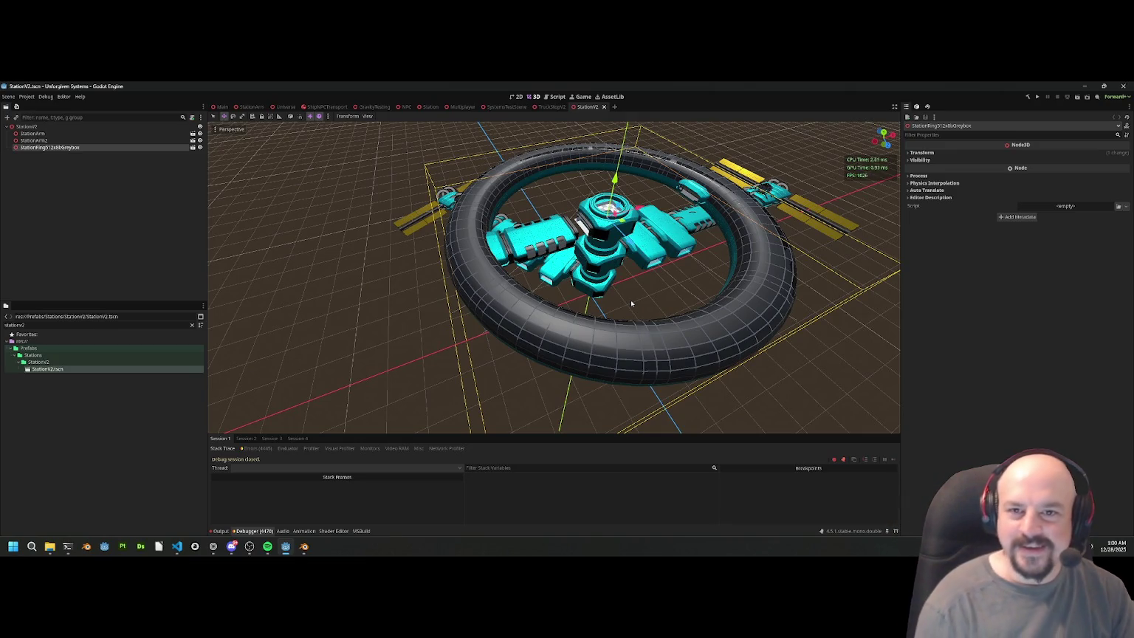
mouse_move(632, 303)
left_mouse_down()
mouse_move(558, 273)
mouse_move(643, 235)
left_mouse_up()
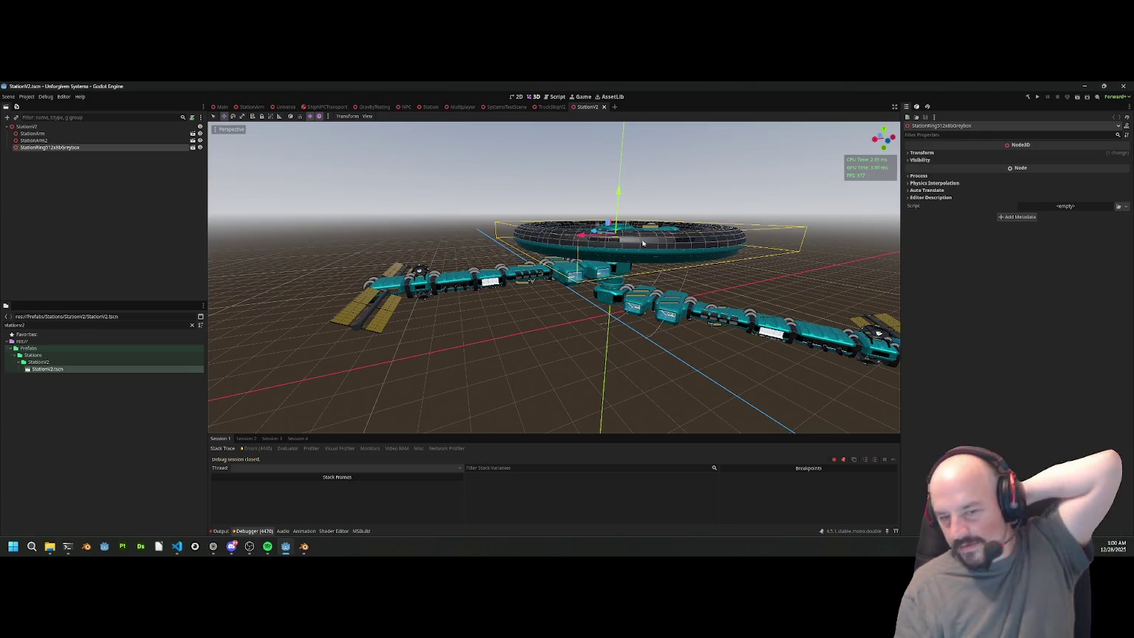
Step: Orbit and pan the camera so the ring hub and both solar-panel arms fill the view
mouse_move(214, 547)
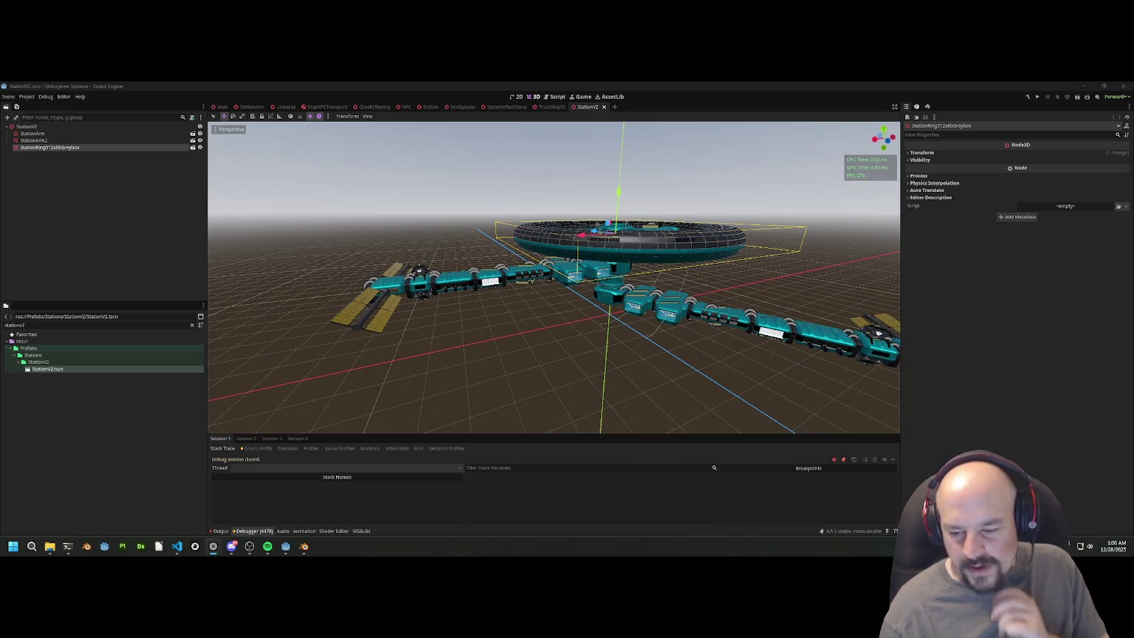
left_click_drag(580, 266, 508, 350)
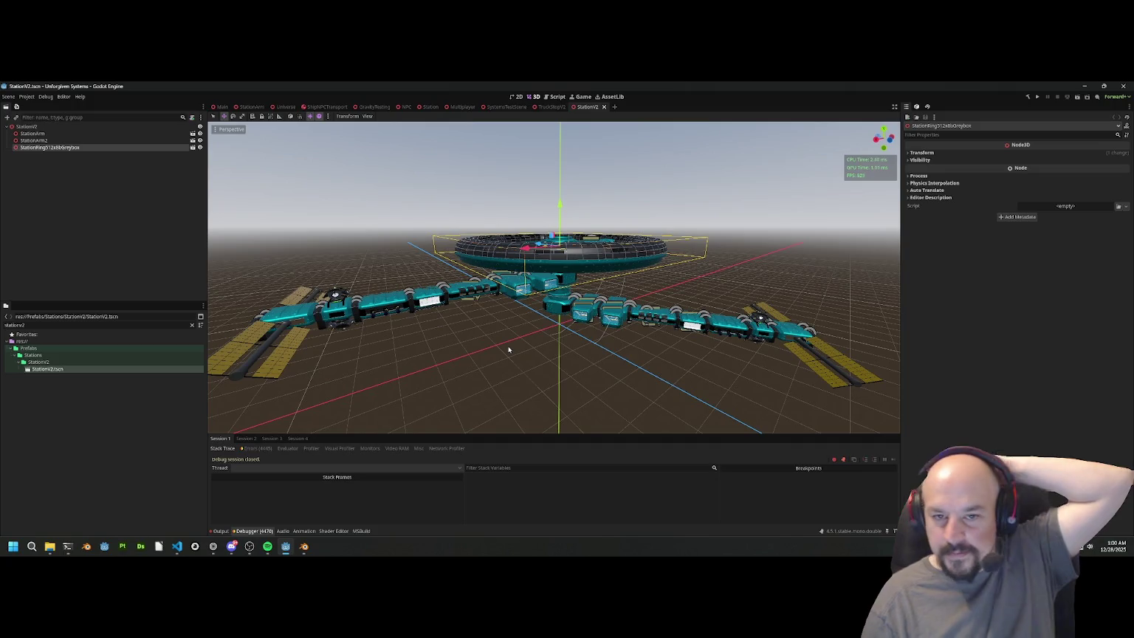
left_click_drag(503, 318, 528, 314)
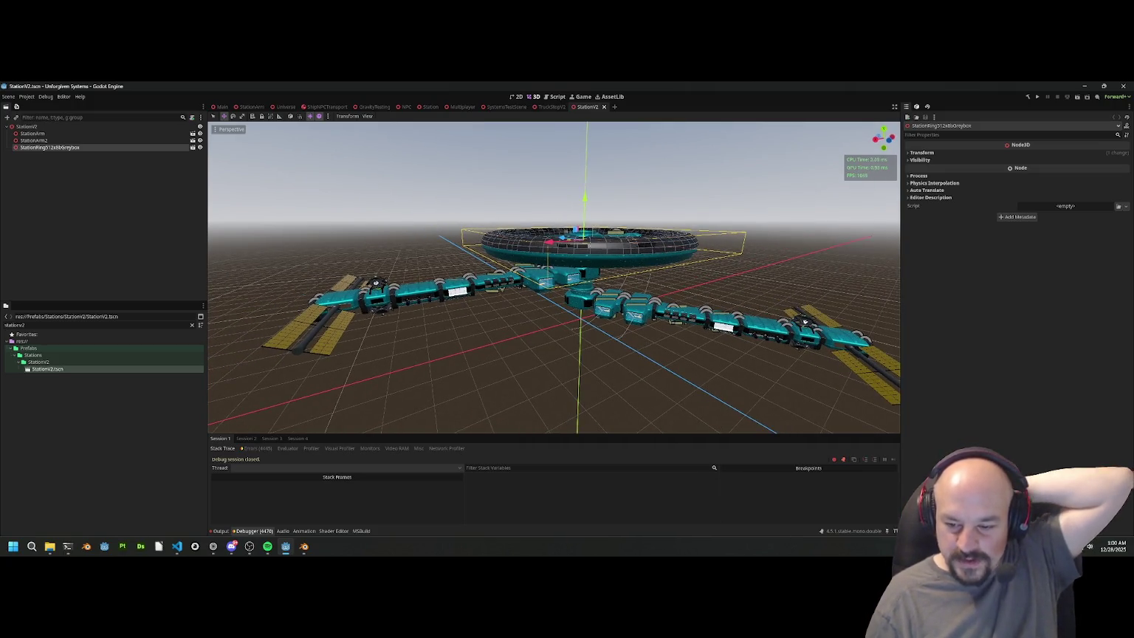